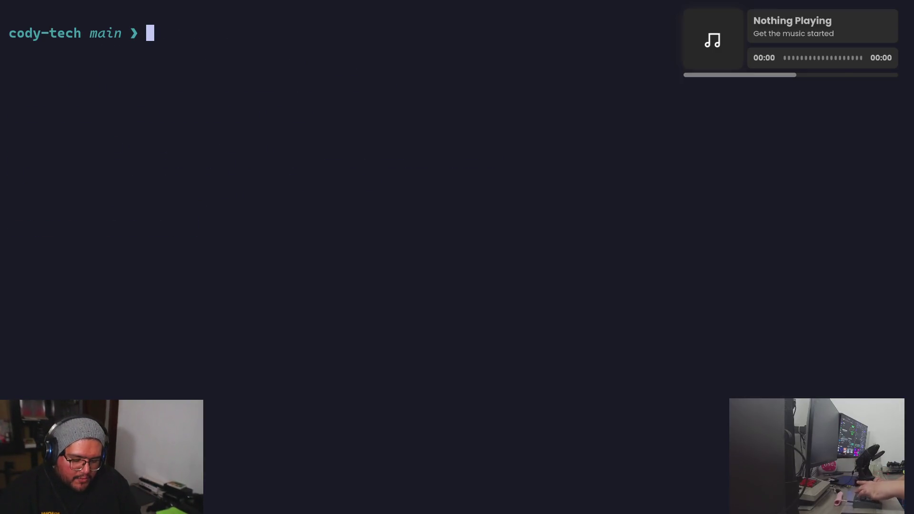
- From the merged pull request, browse cody-tech's 1-12/4/main.py, then open the chapter-thropys folder
key(alt+Tab)
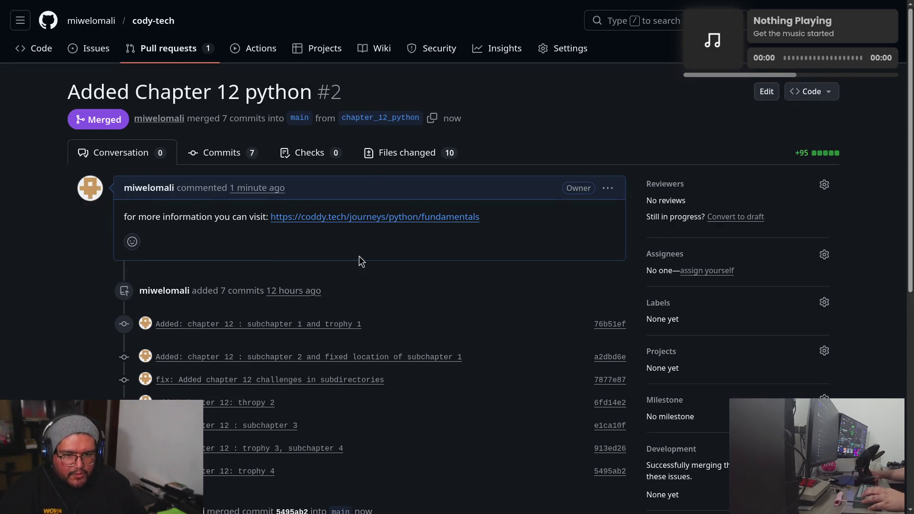
click(39, 48)
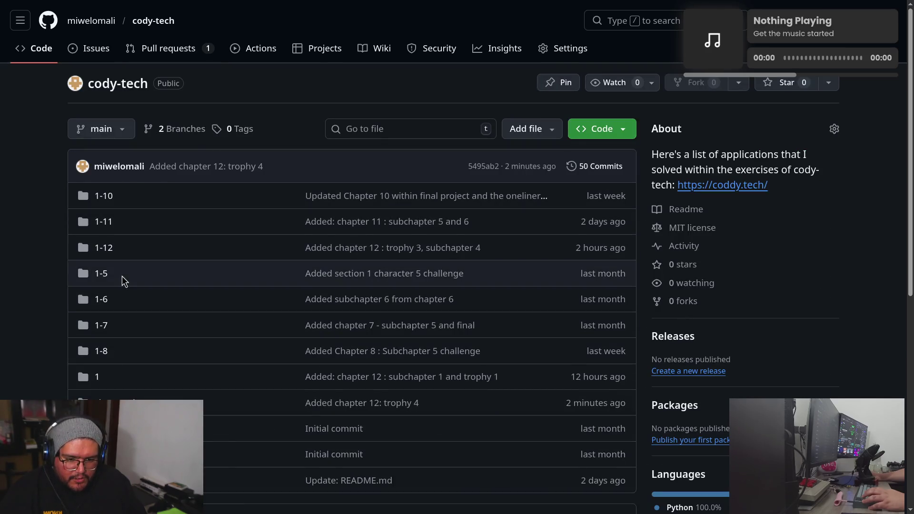
click(110, 250)
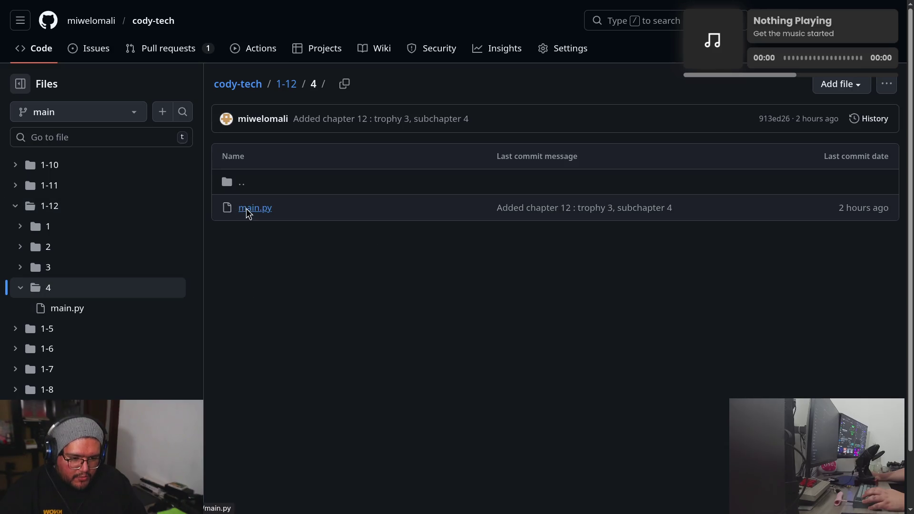
click(247, 210)
scroll(361, 247, down, 1)
scroll(362, 246, up, 1)
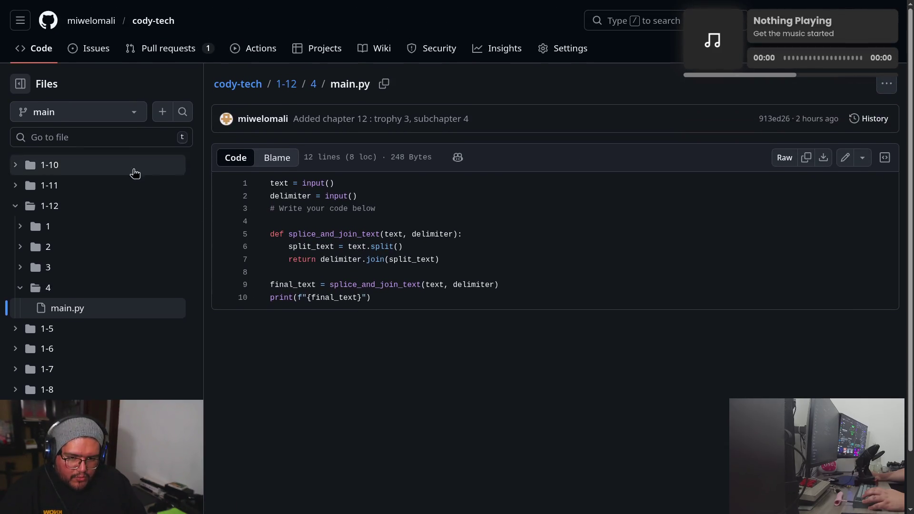
scroll(90, 387, down, 1)
click(90, 380)
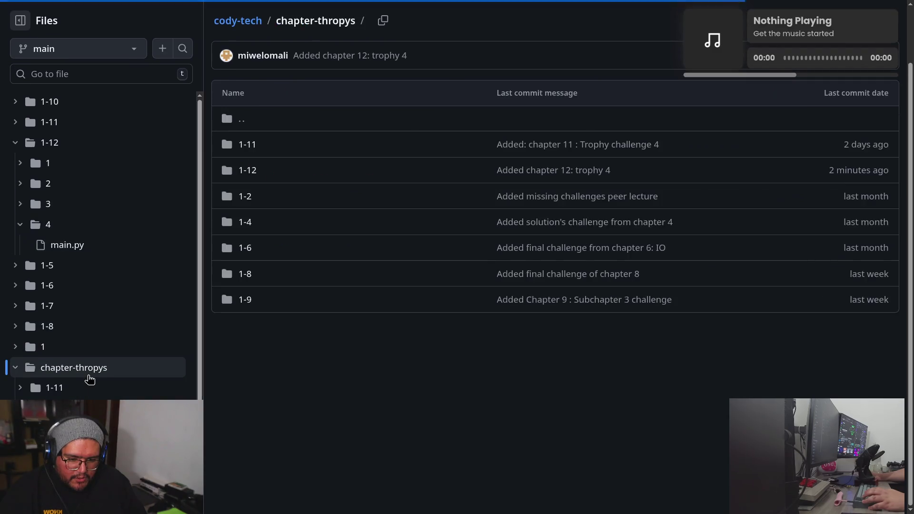
scroll(324, 320, up, 1)
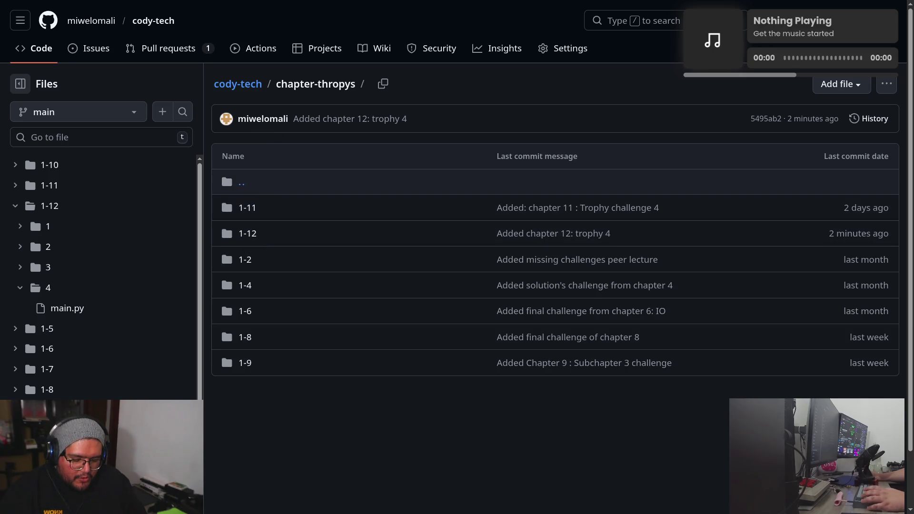
- Run git status in the terminal to confirm cody-tech has nothing to commit
key(Tab)
key(alt+Tab)
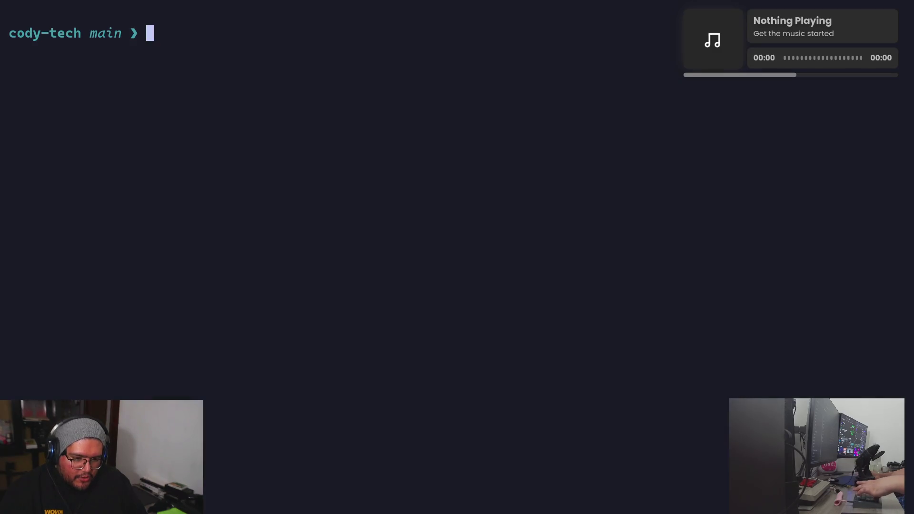
text(g)
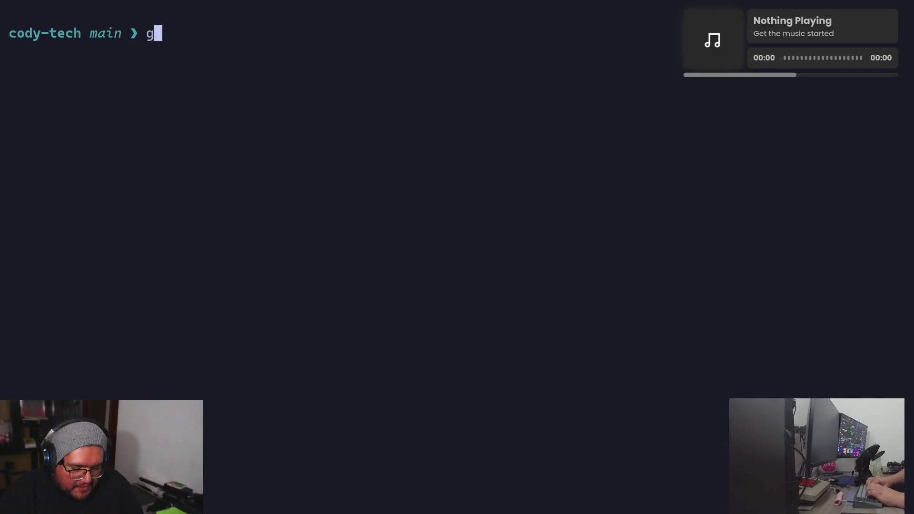
text(it status)
key(Return)
- Run git fetch && git pull, which reports the repo already up to date
text(g)
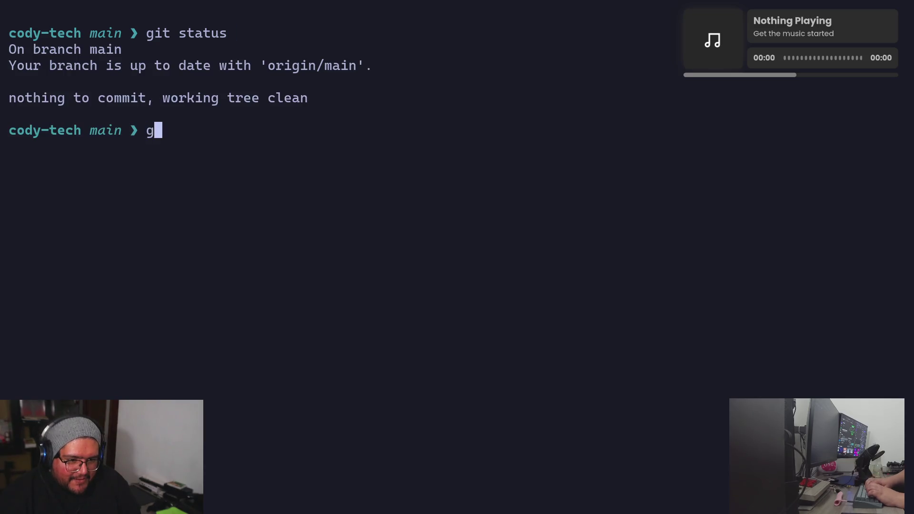
text(it fetch )
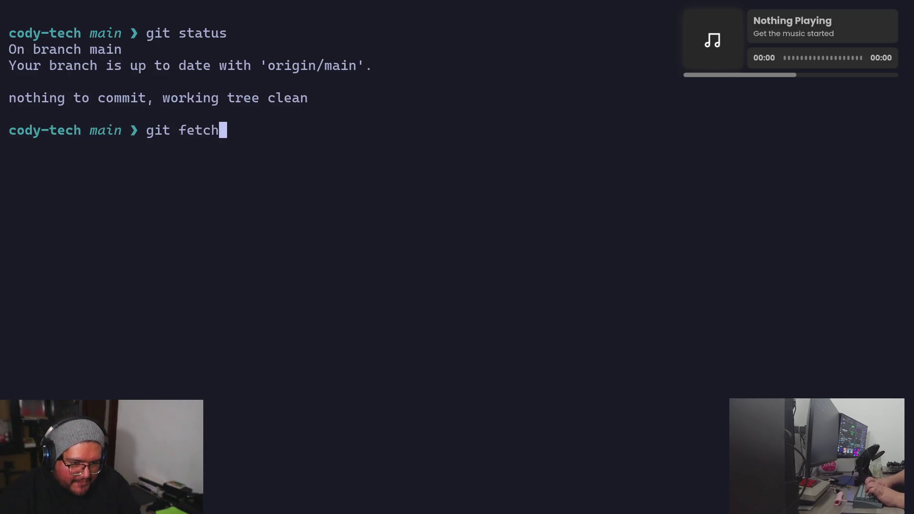
text(&&)
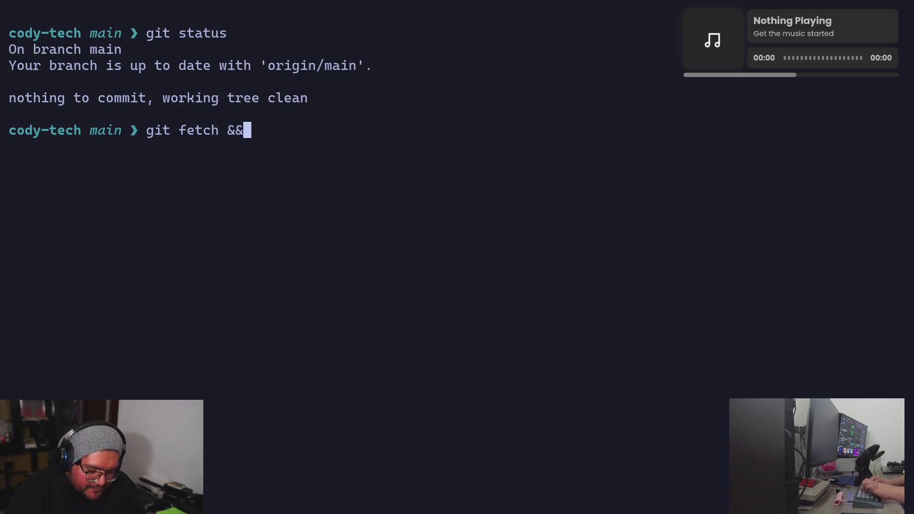
text( git pull)
key(Return)
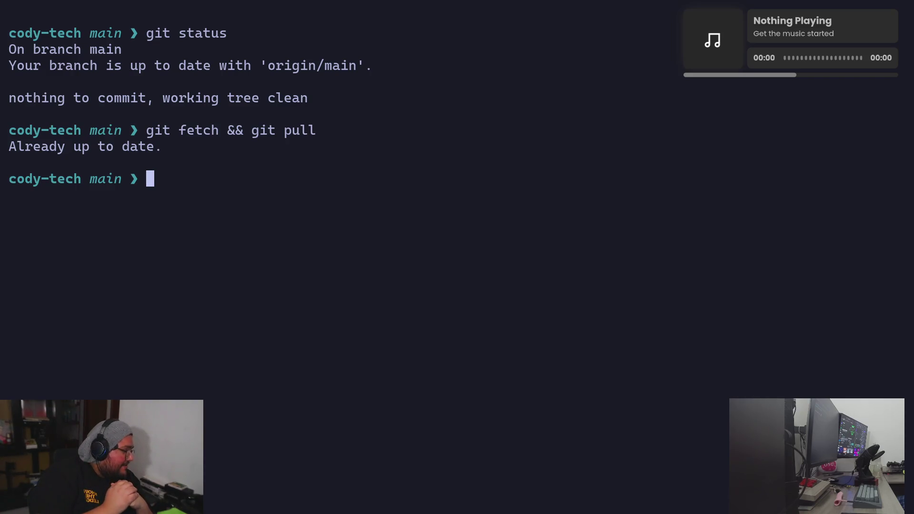
key(alt+Tab)
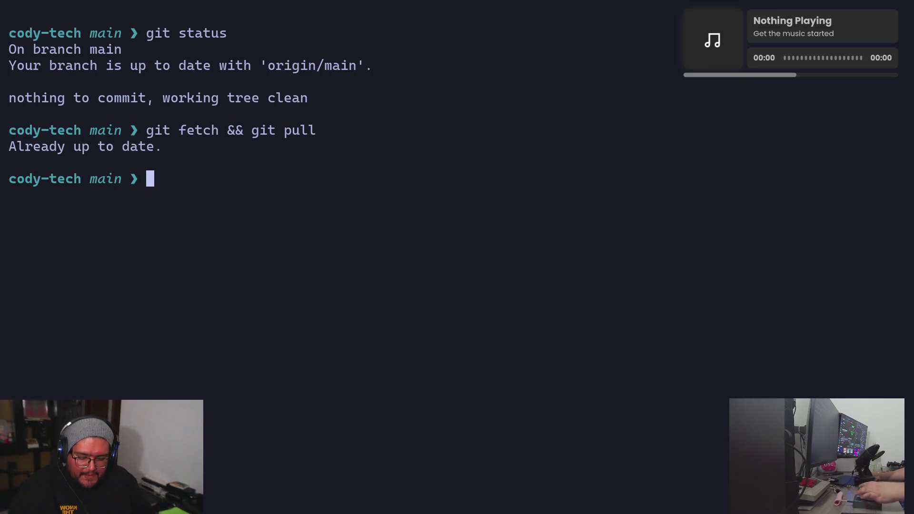
key(alt+1)
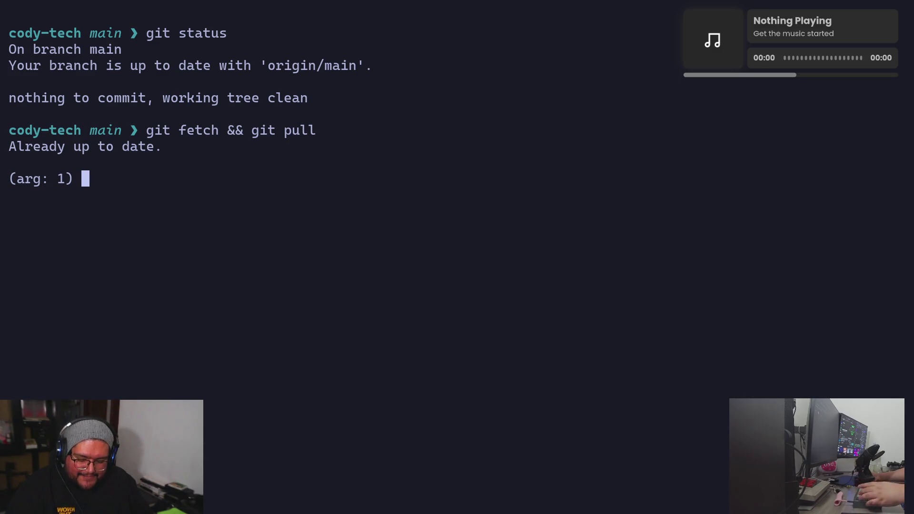
key(super+2)
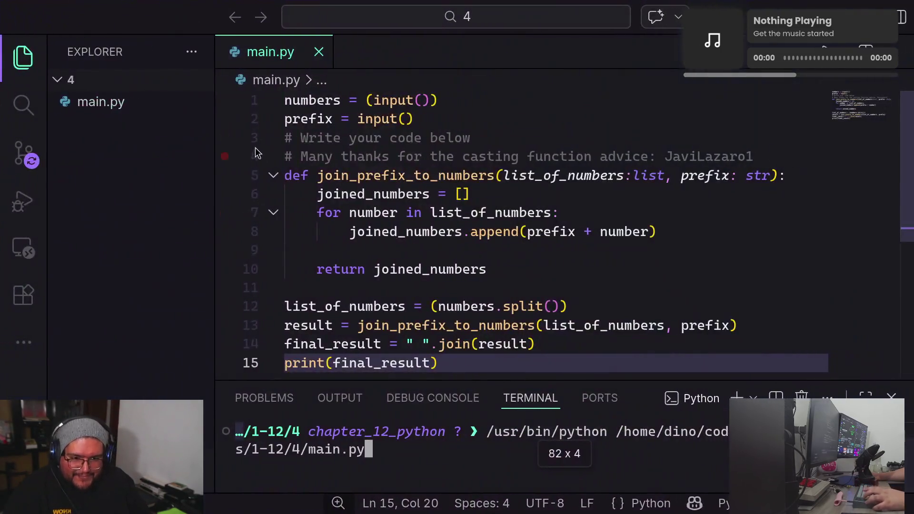
- Select all of the main.py code in VS Code
click(391, 232)
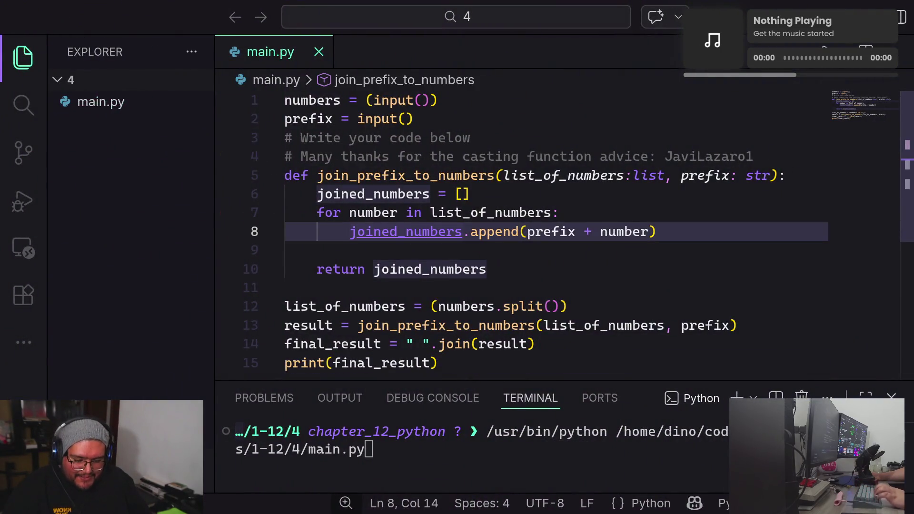
key(ctrl+a)
key(super+1)
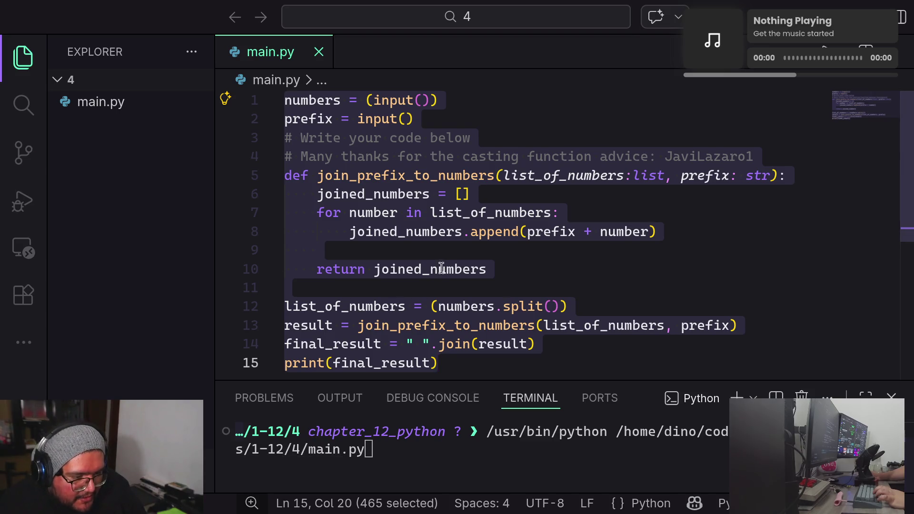
- Stop the running Python program with Ctrl+C in the integrated terminal
click(409, 460)
key(ctrl+c)
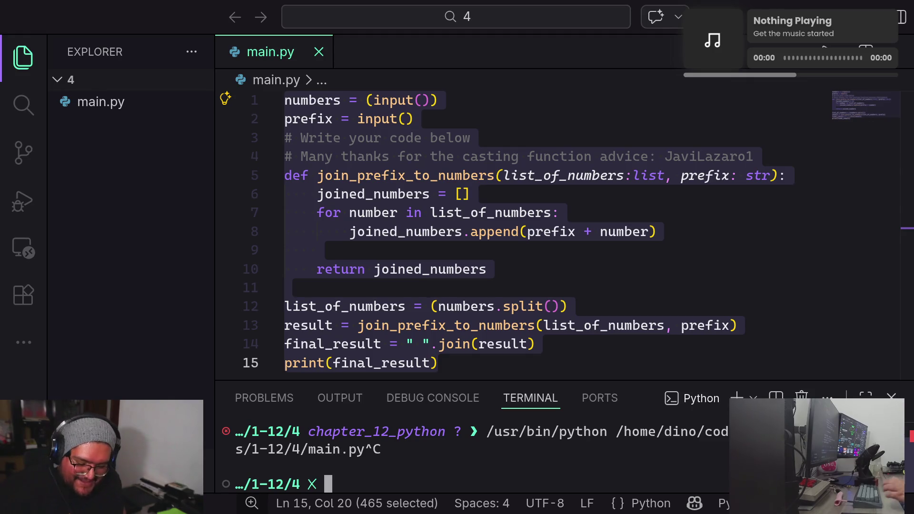
key(alt+Tab)
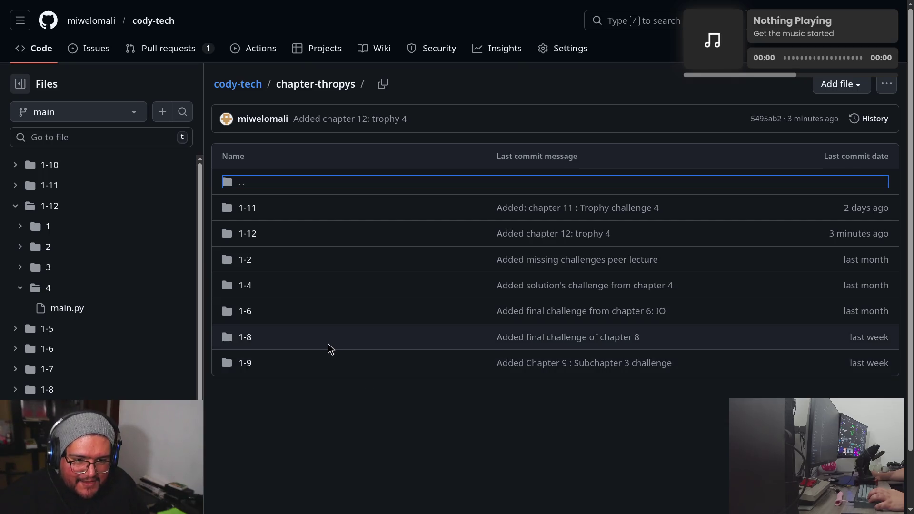
- Browse into chapter-thropys/1-12/4 on GitHub, then return to the terminal
click(252, 238)
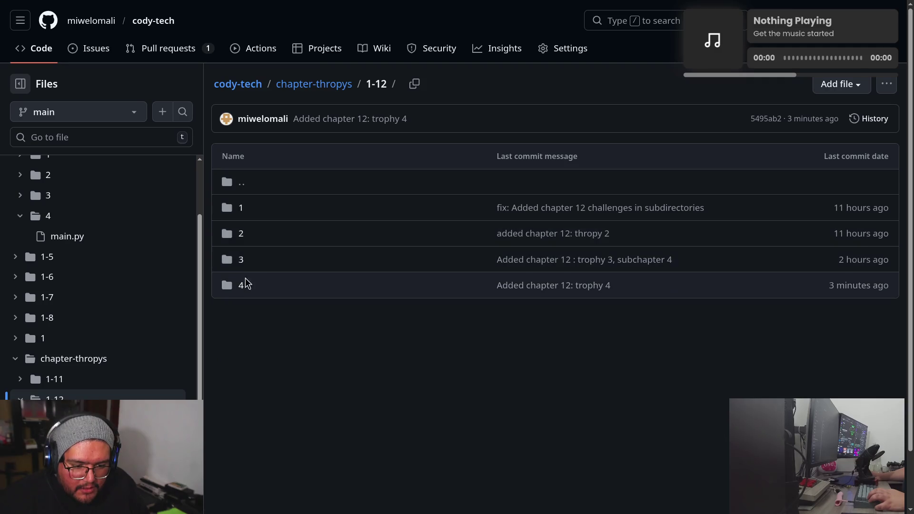
click(244, 287)
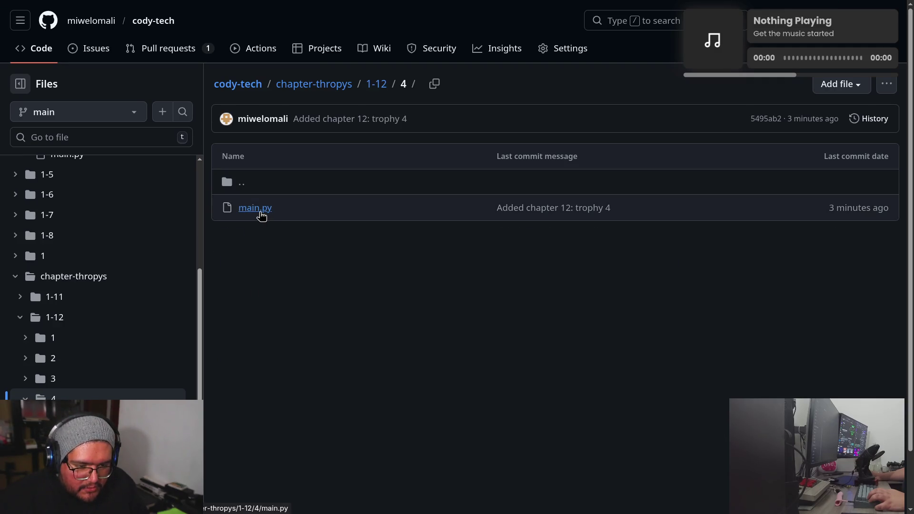
key(Tab)
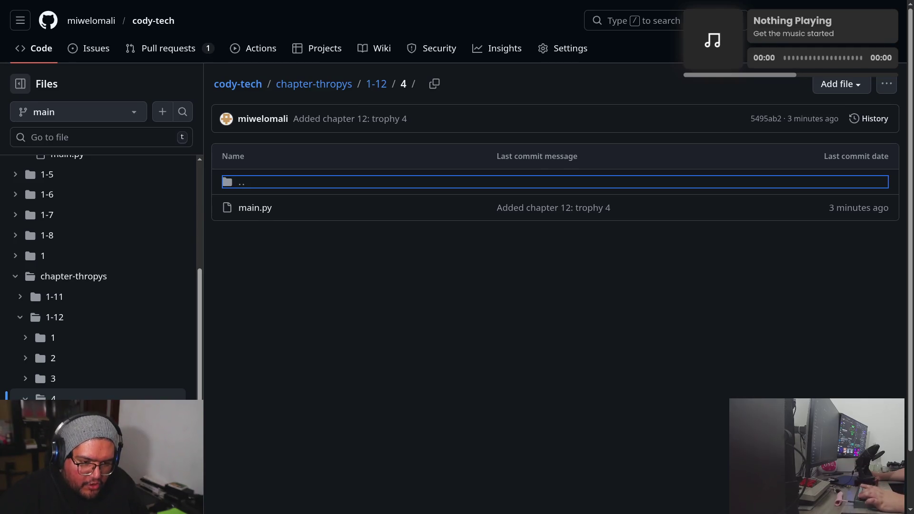
key(alt+Tab)
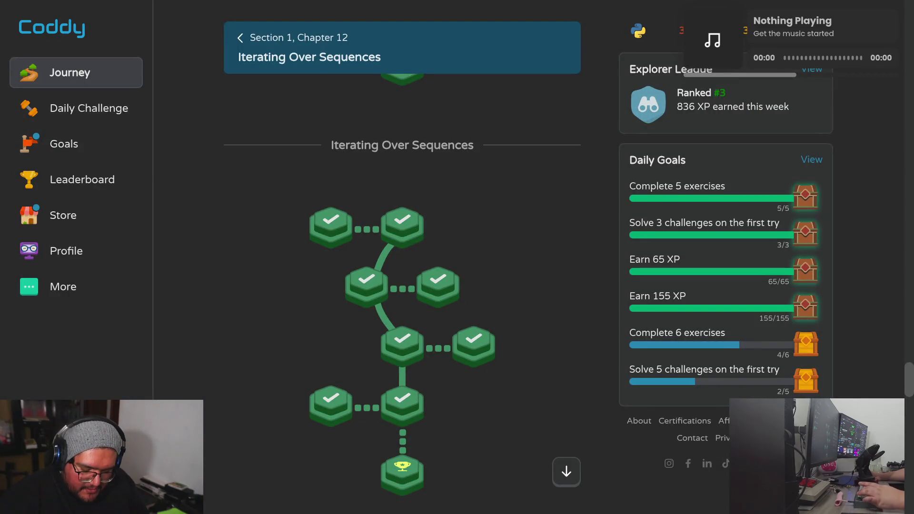
key(alt+Tab)
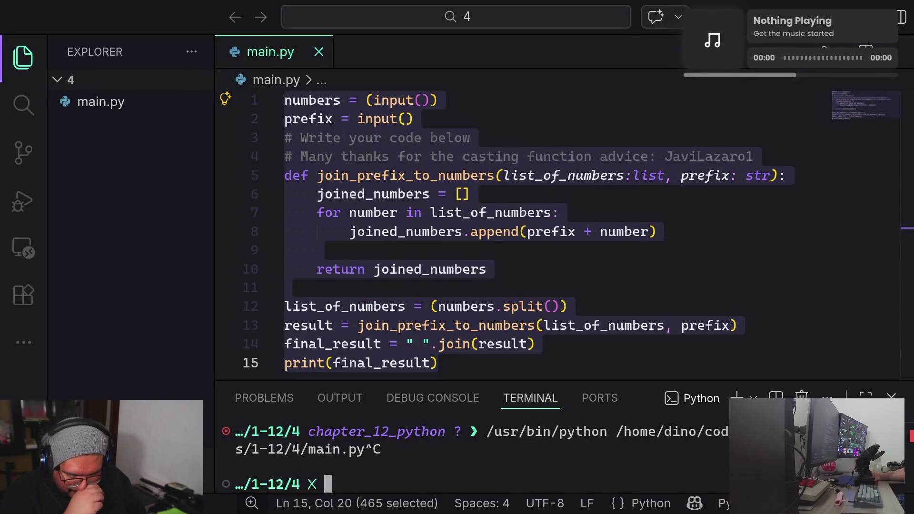
key(alt+Tab)
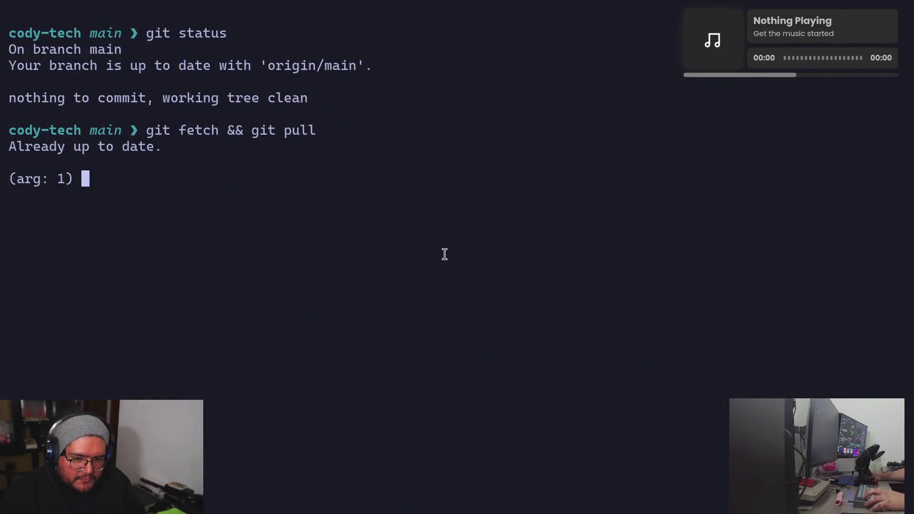
- Cancel the pending prompt, clear the screen, and re-run git status and git fetch && git pull
key(ctrl+c)
text(clear)
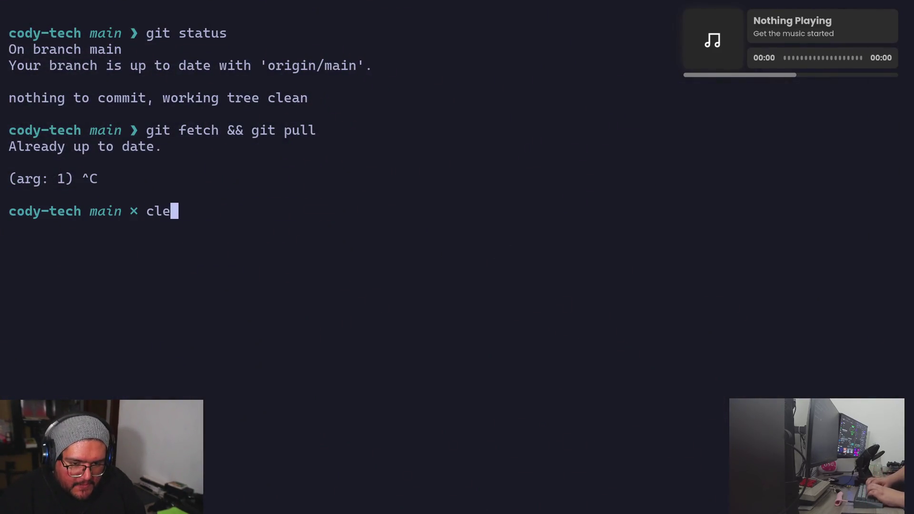
key(Return)
text(git status)
key(Return)
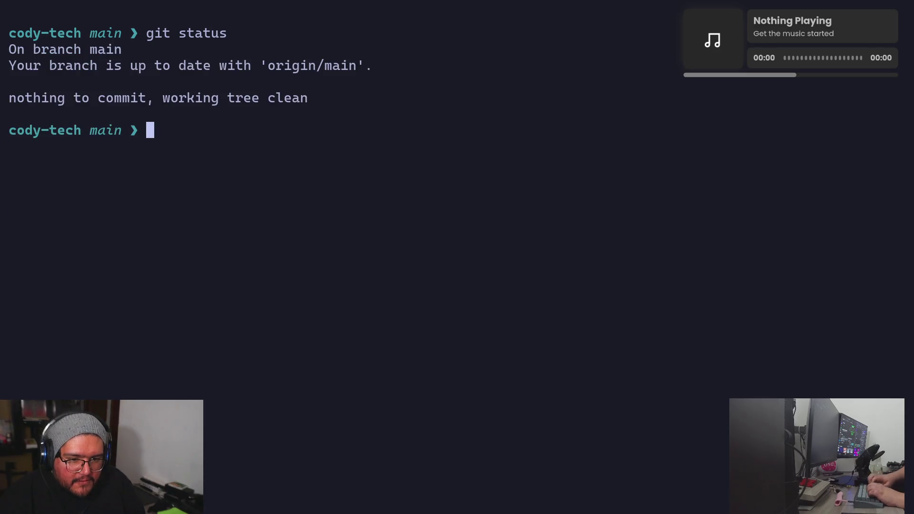
text(git )
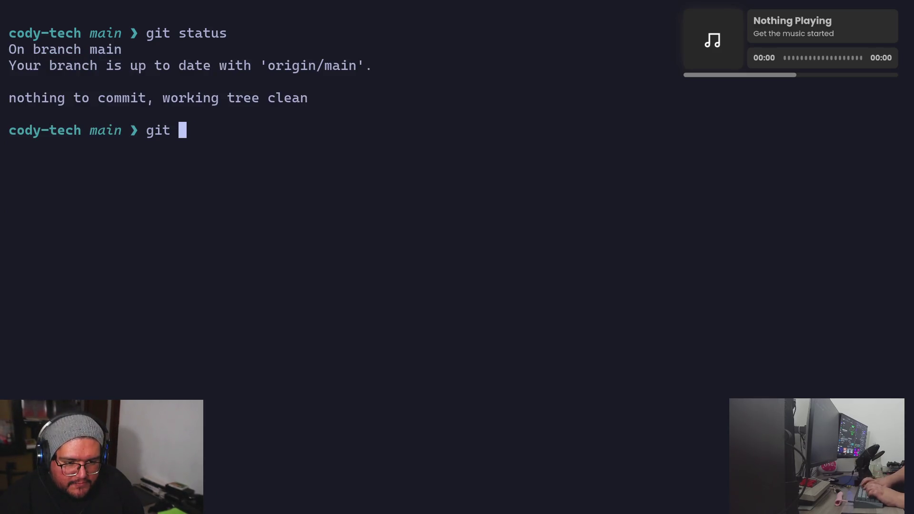
text(fetch &&)
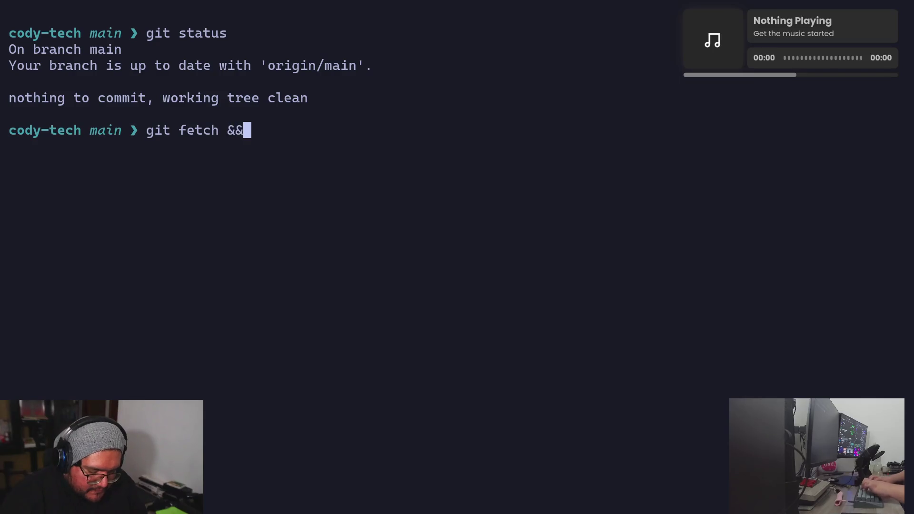
text( git pull)
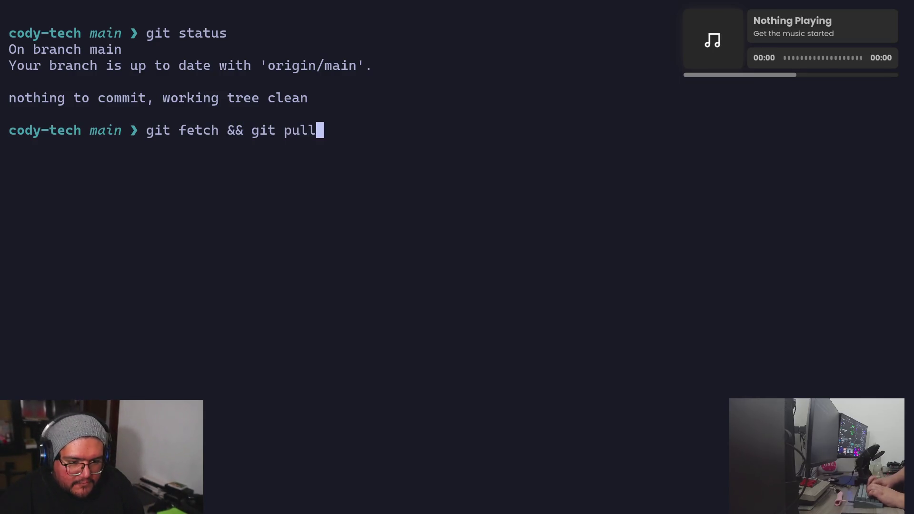
key(Return)
- List all local and remote branches with git branch -a
text(clear)
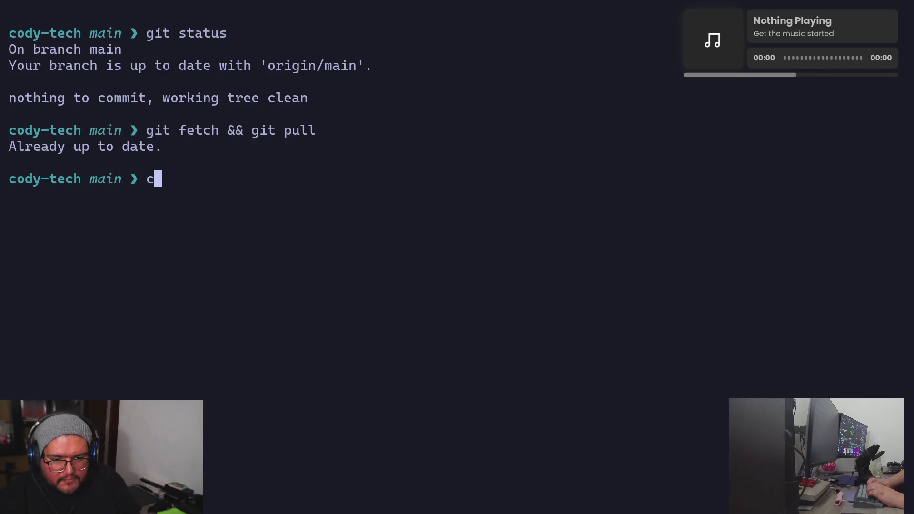
key(Return)
text(git b)
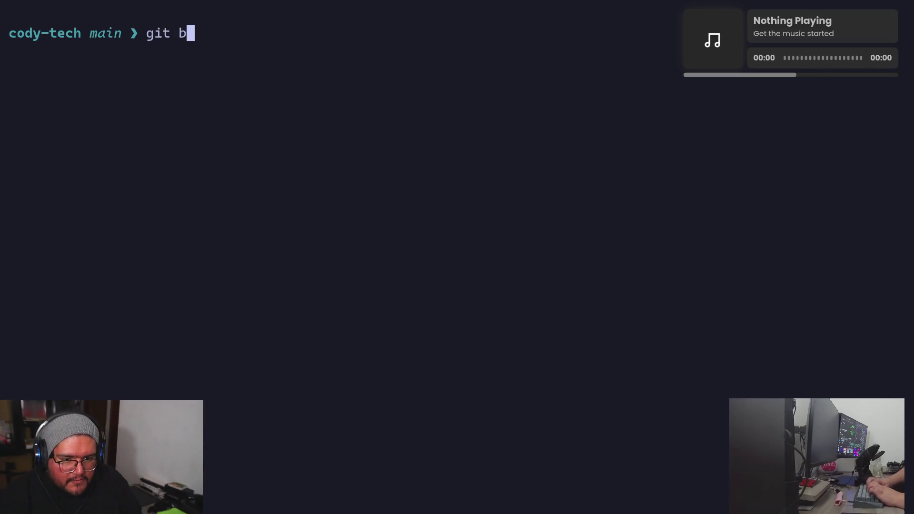
text(ranch -a)
key(Return)
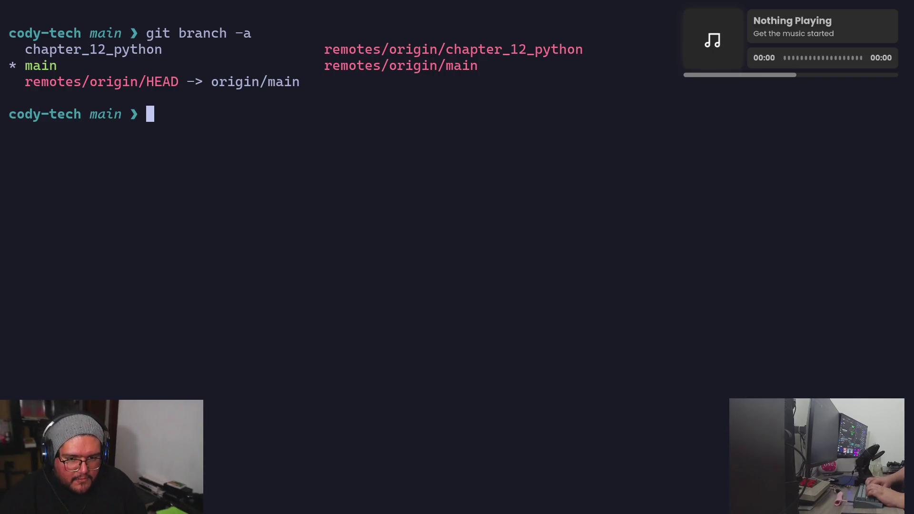
text(git)
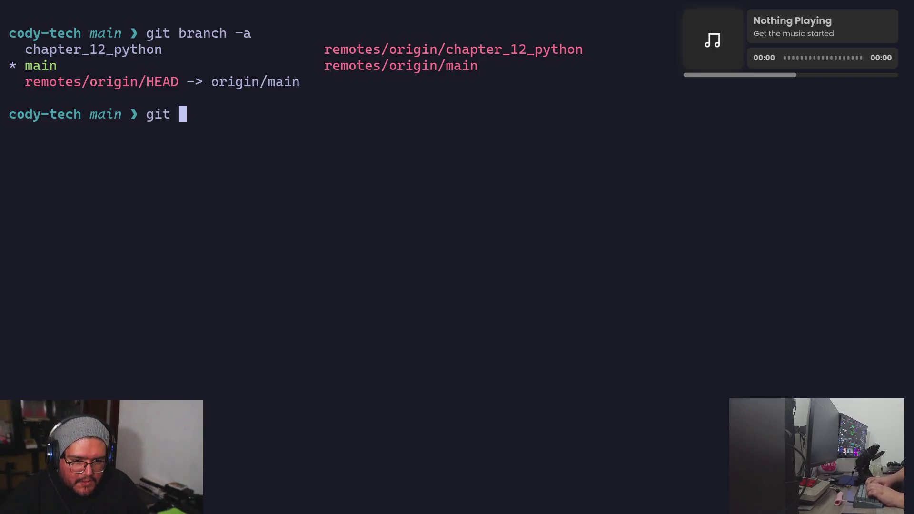
key(BackSpace)
key(BackSpace)
key(BackSpace)
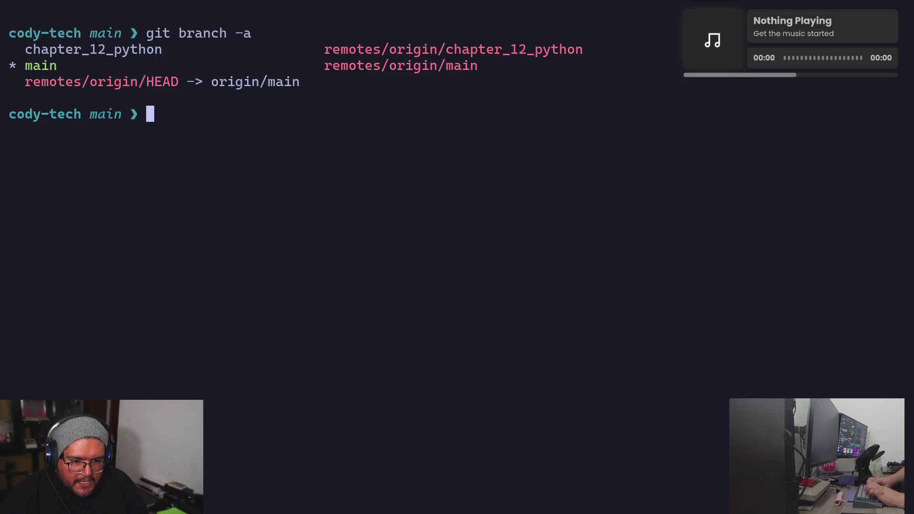
- Move up to the home directory and delete the local cody-tech folder with rm -rf
text(cd ../)
key(Return)
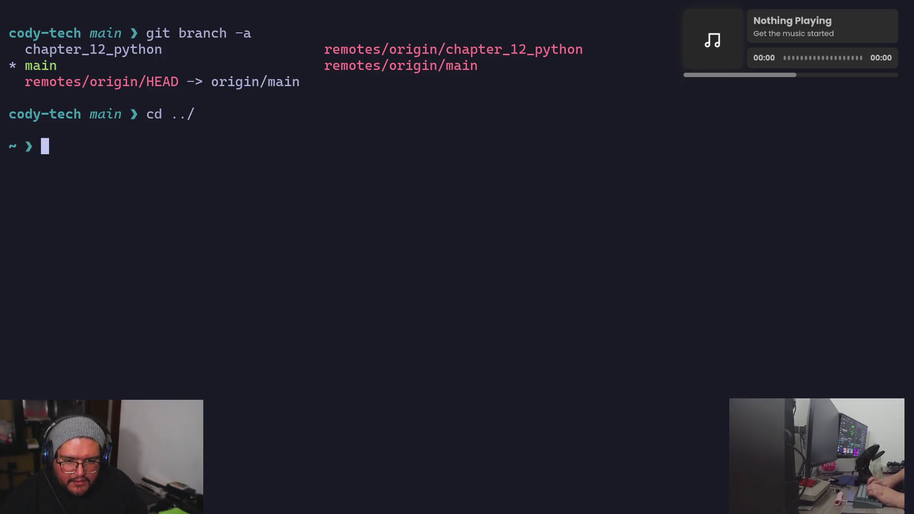
text(rm -0rf)
key(BackSpace)
key(BackSpace)
key(BackSpace)
text(rf)
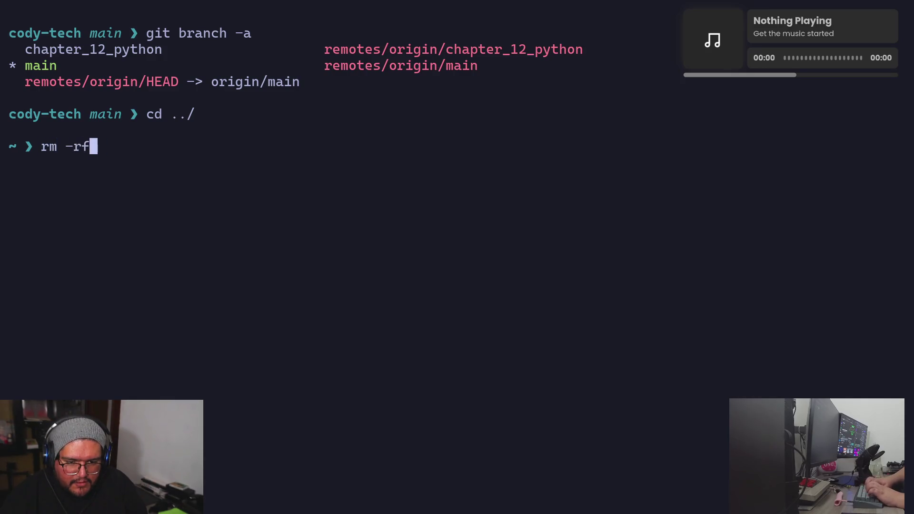
text( co)
key(Tab)
key(Return)
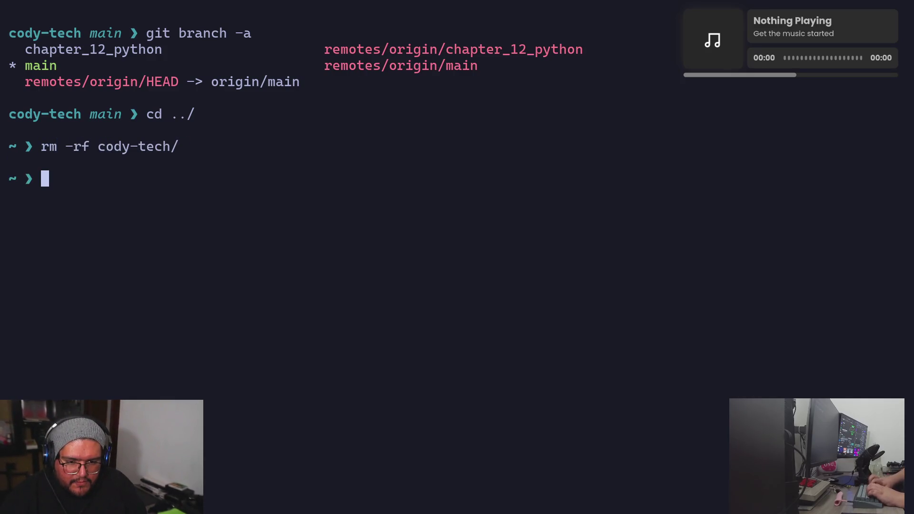
- Clone the cody-tech repository afresh, enter its folder, and clear the screen
text(git clone https://github.com/miwelomali/cody-tech.git)
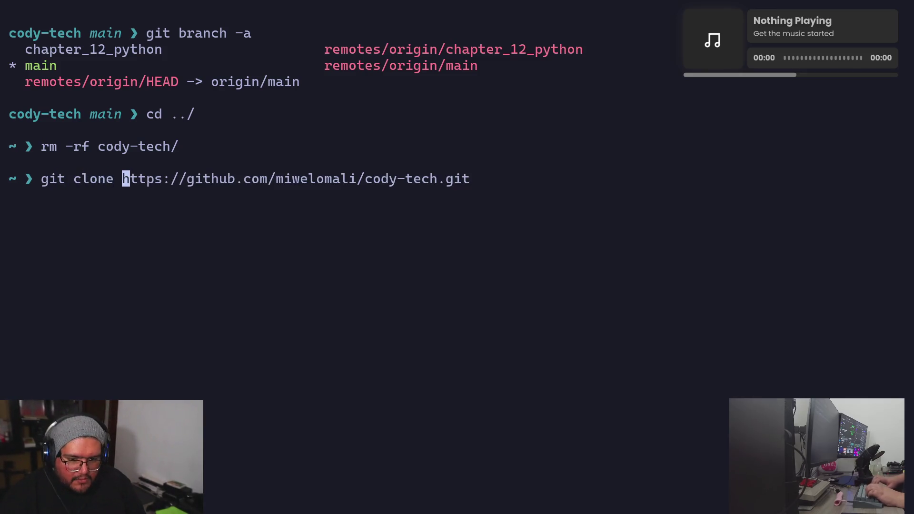
key(Right)
key(Return)
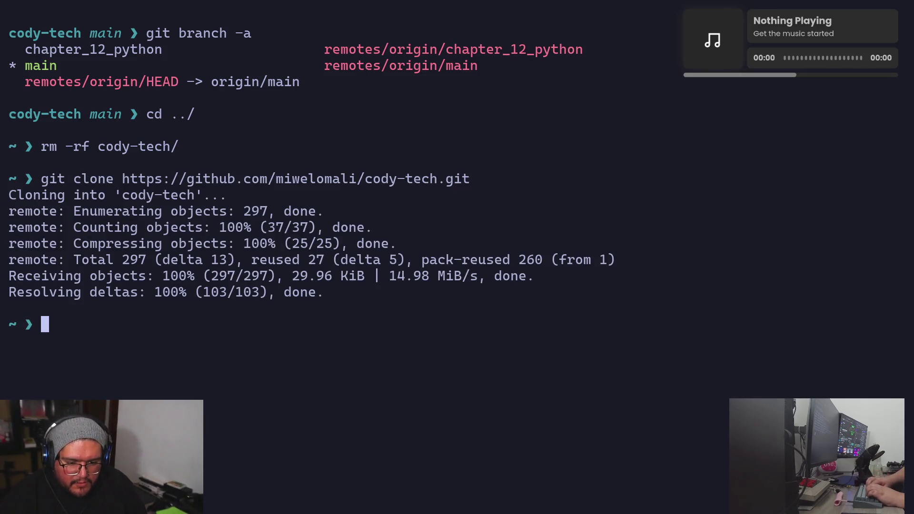
text(cd c)
key(Tab)
key(Return)
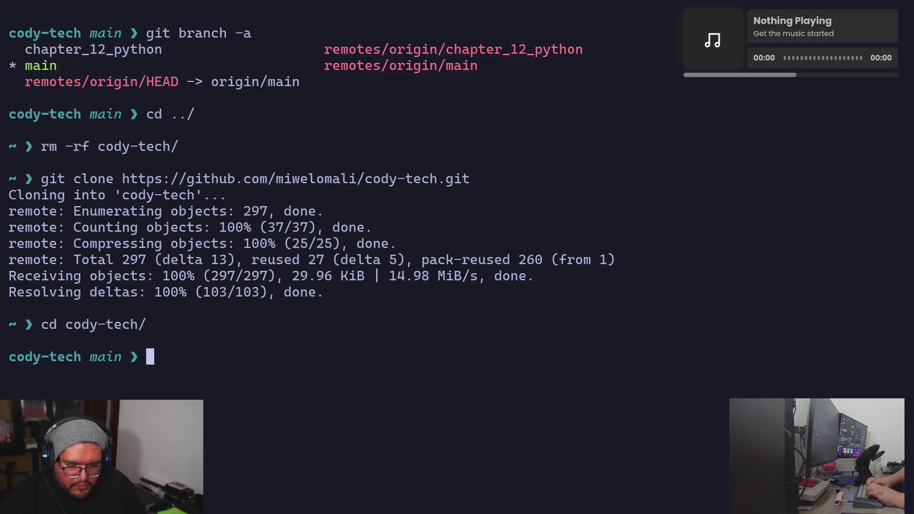
text(clear)
key(Return)
- List the repo contents with ls -la and rename chapter-thropys to chapter-trophys using mv
text(ls -la)
key(Return)
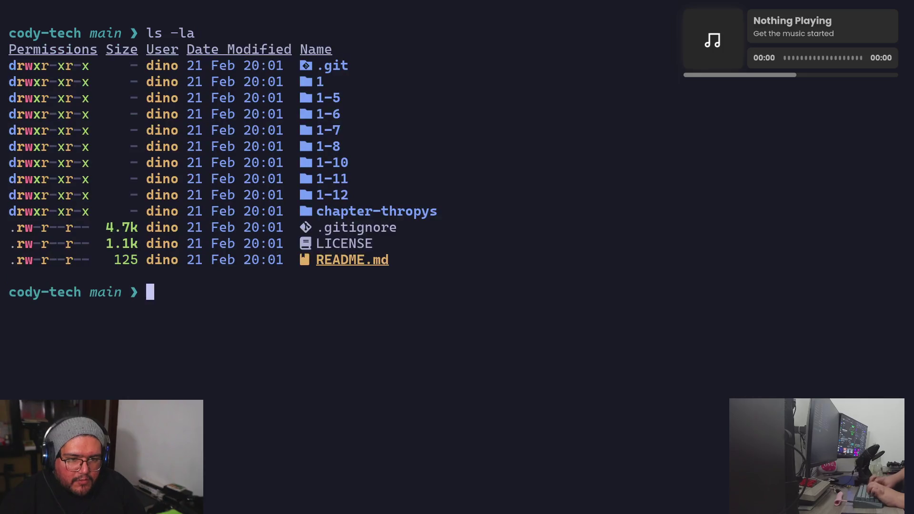
text(mv ch)
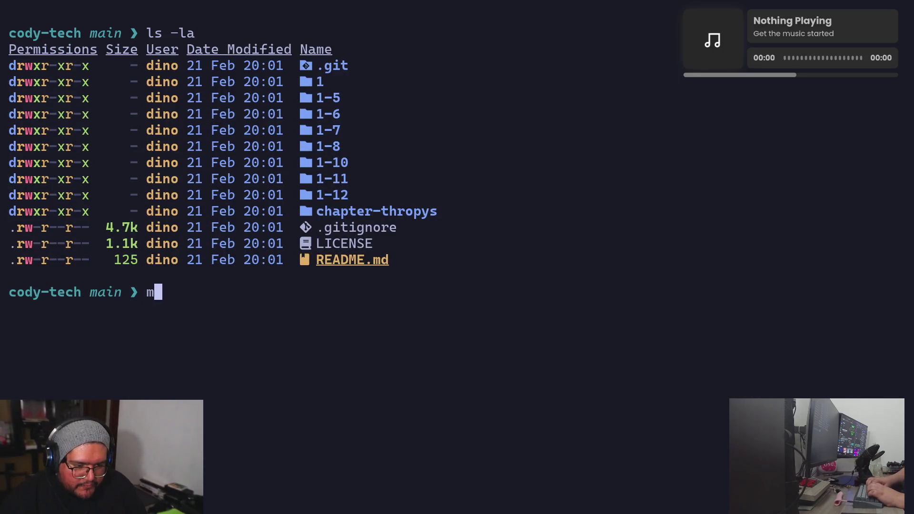
key(Tab)
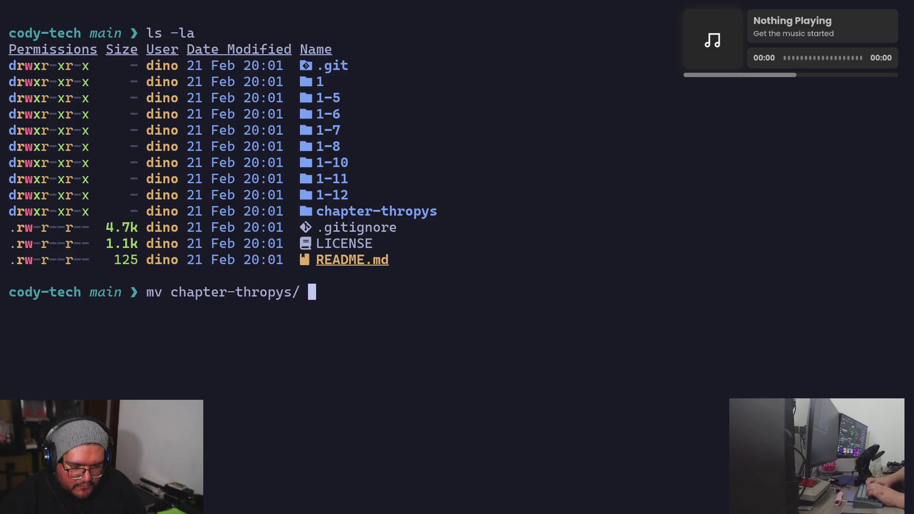
text(chapter-)
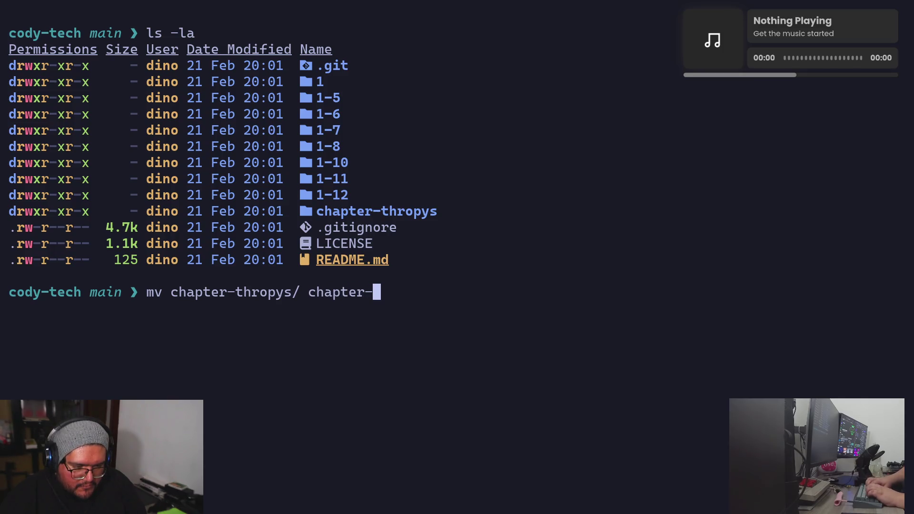
text(trop)
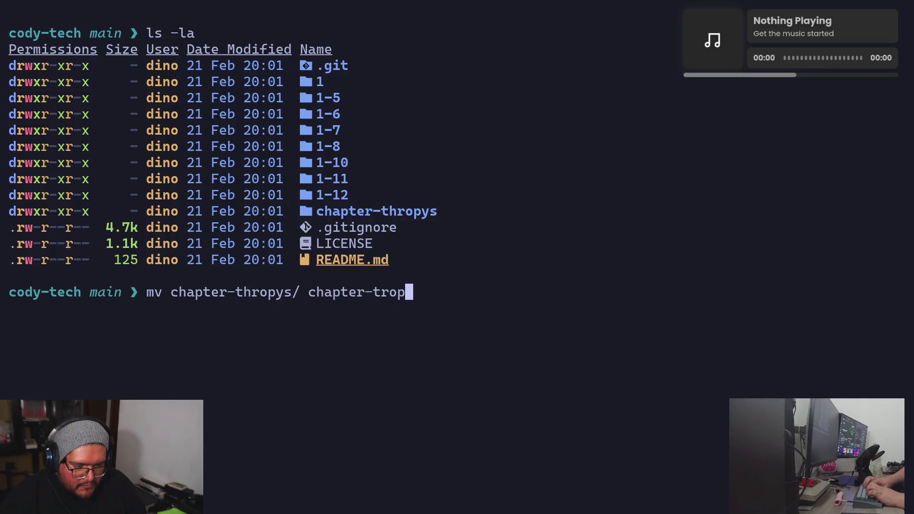
text(hys)
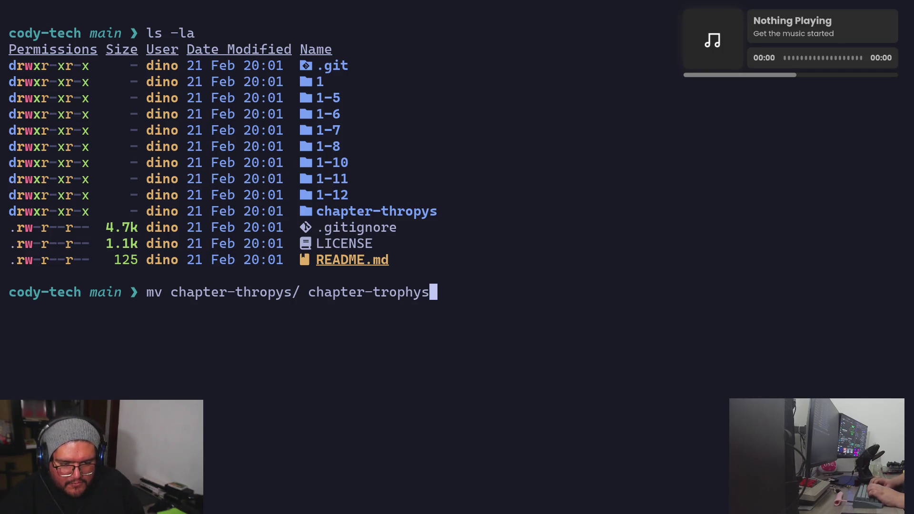
key(Return)
- Run git status showing old paths deleted and chapter-trophys untracked, then clear the screen
text(git status)
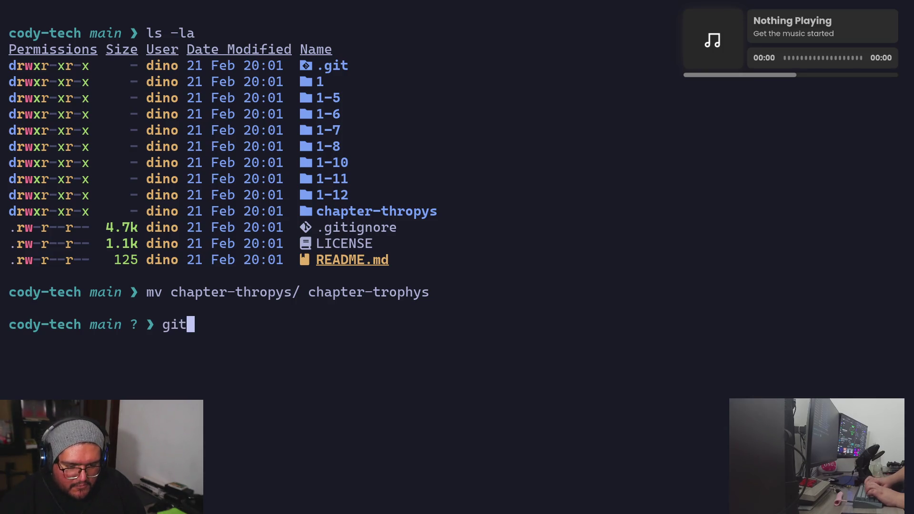
key(Return)
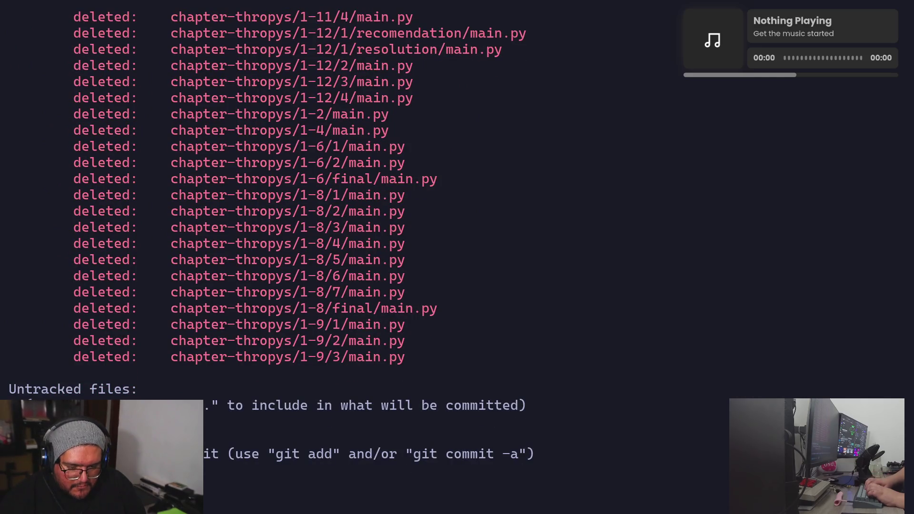
key(ctrl+l)
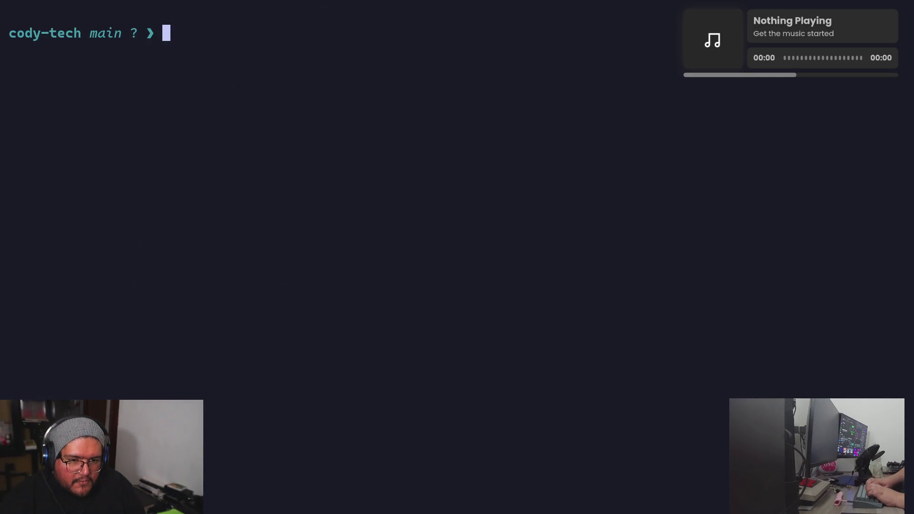
- Print the working directory, then draft git add . && git commit -m "hotfix: Misspelled" without running it
text(pwd)
key(Return)
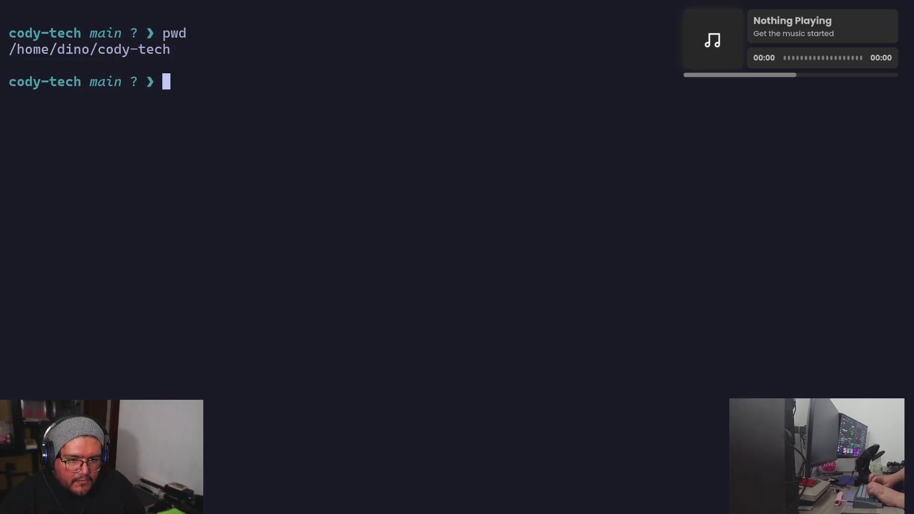
text(git add .)
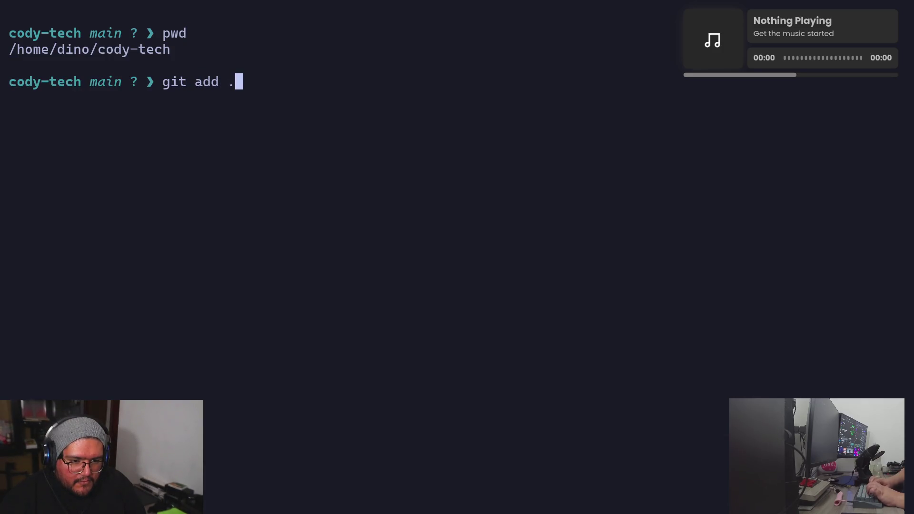
text( && )
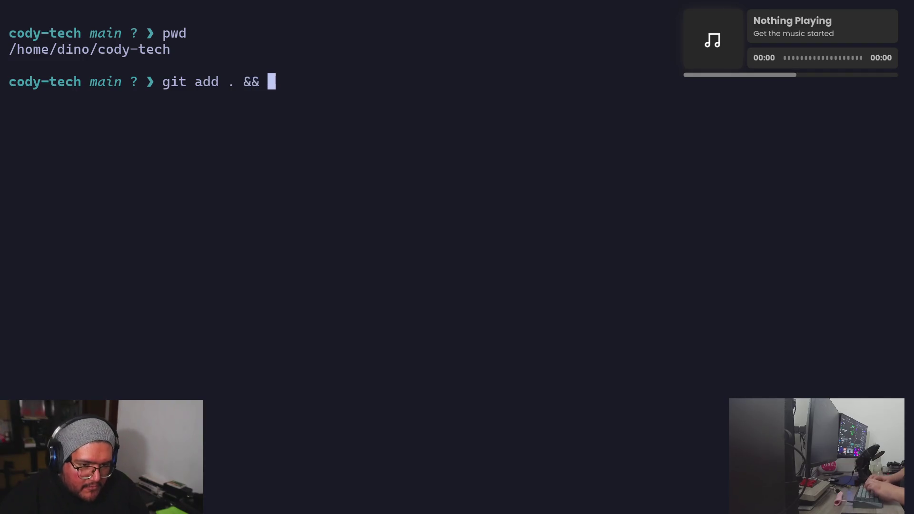
text(git commi)
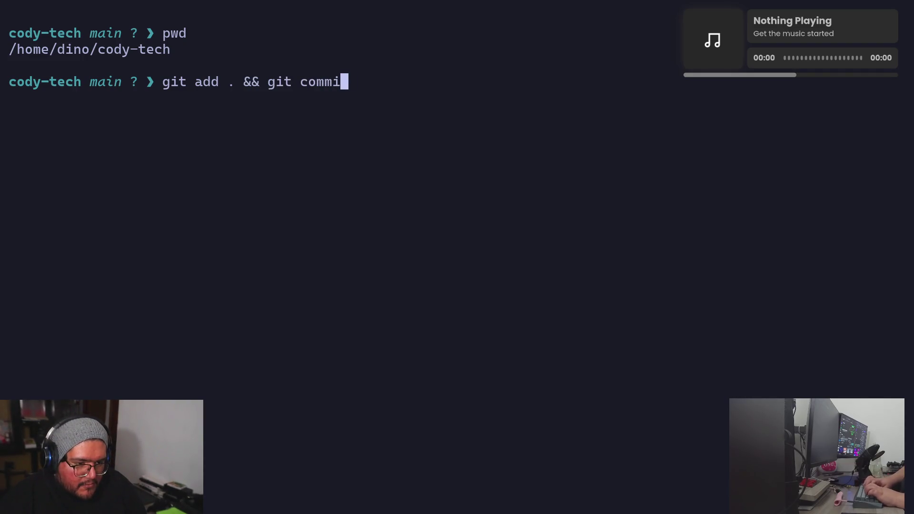
text(t -m ")
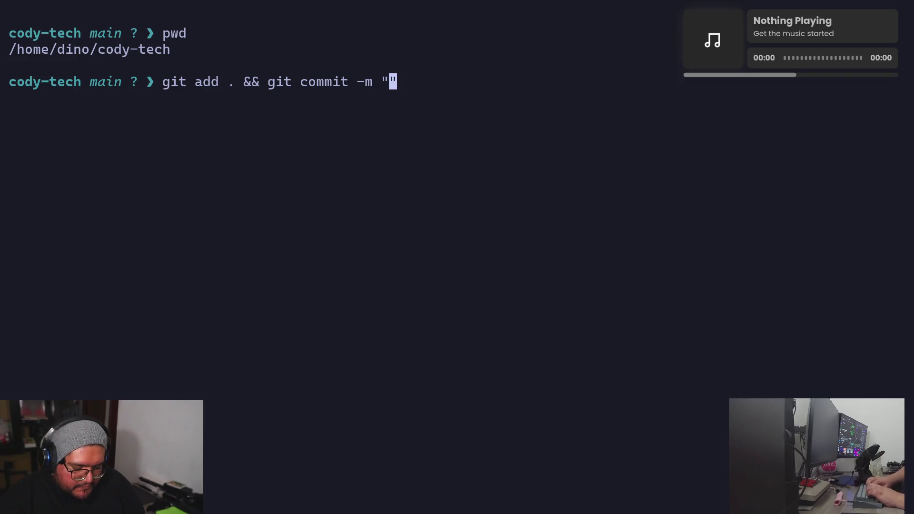
text(hotfix)
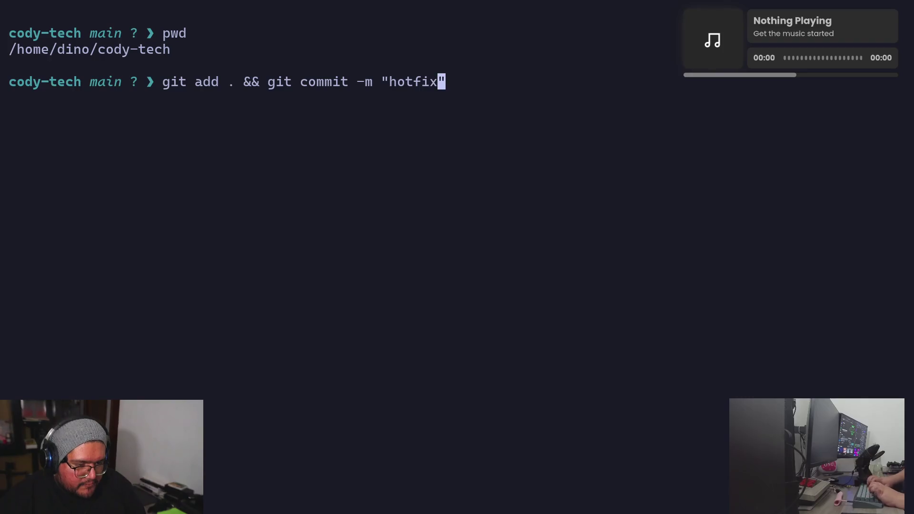
text(: C)
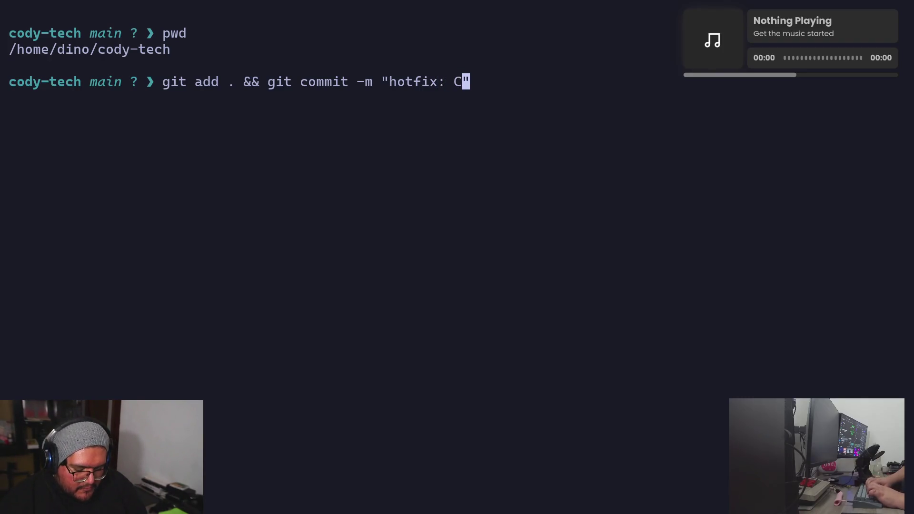
text(hanged )
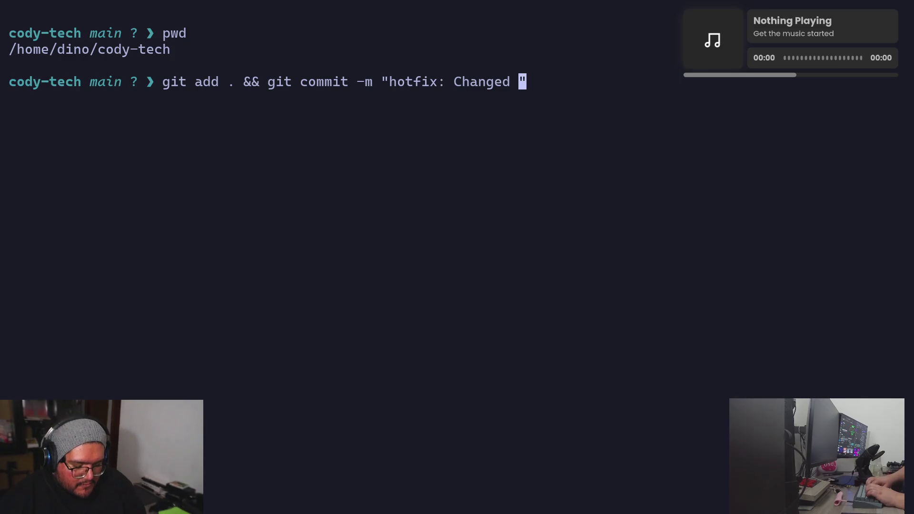
text(th)
key(BackSpace)
text(rop)
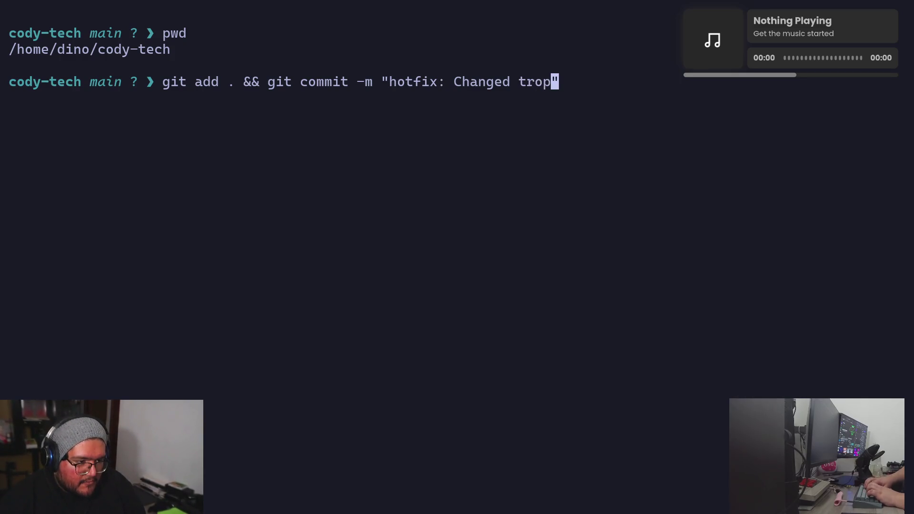
text(hys nam)
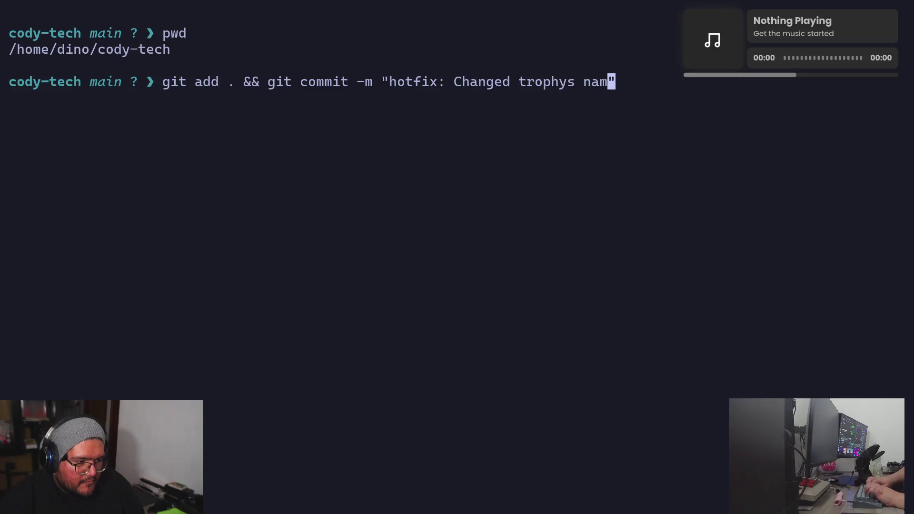
text(es)
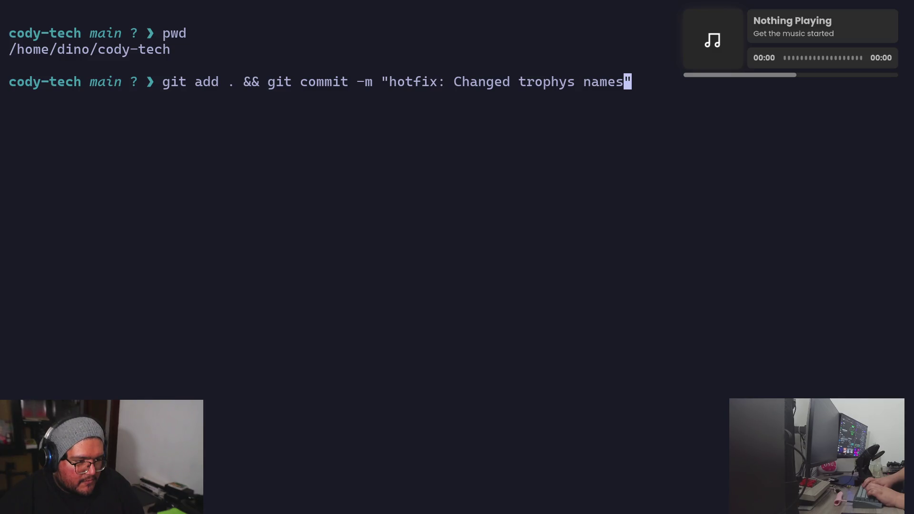
key(BackSpace)
key(BackSpace)
key(BackSpace)
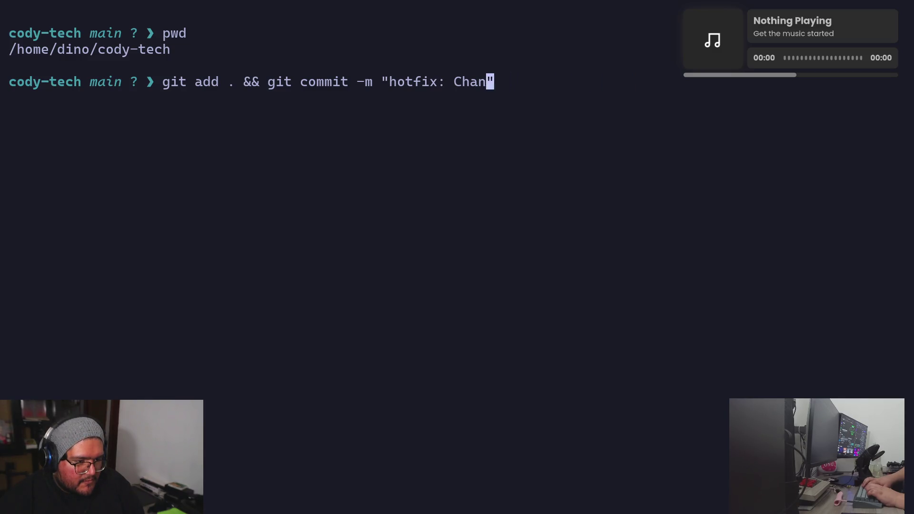
text(Misspelled)
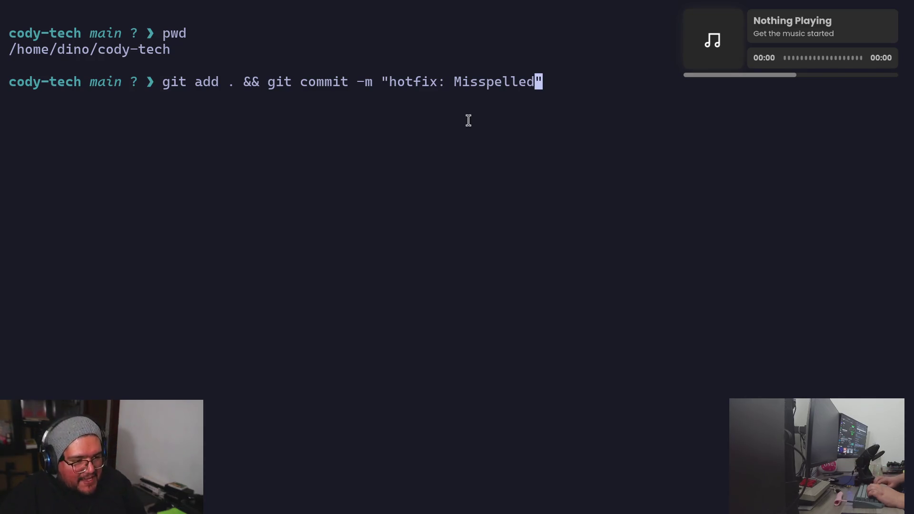
- Reword the message to 'hotfix: typo in trophys folder', append a push to origin main, and run it
key(BackSpace)
key(BackSpace)
key(BackSpace)
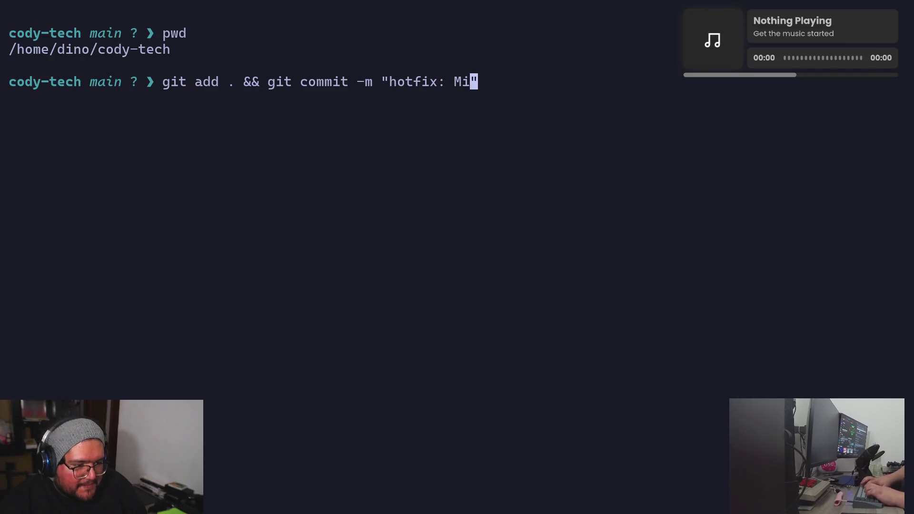
key(BackSpace)
key(BackSpace)
text(typo in)
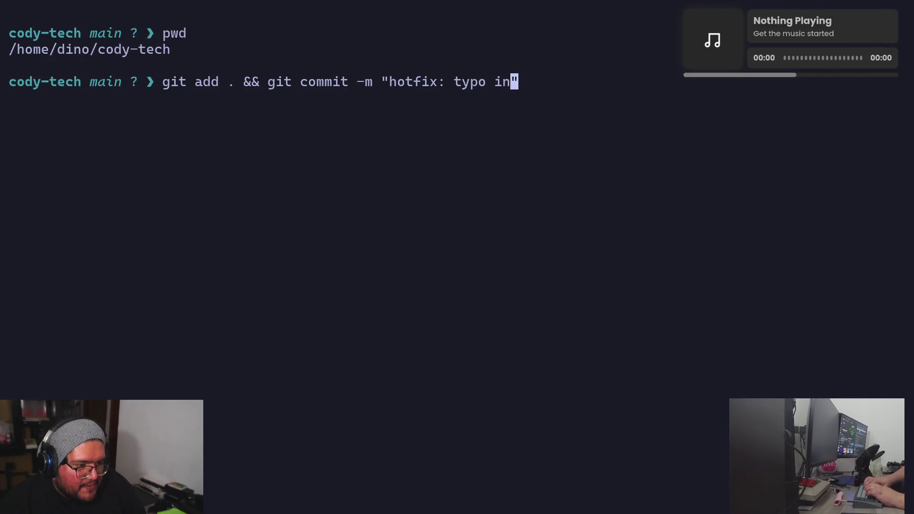
text( t)
text(rophys )
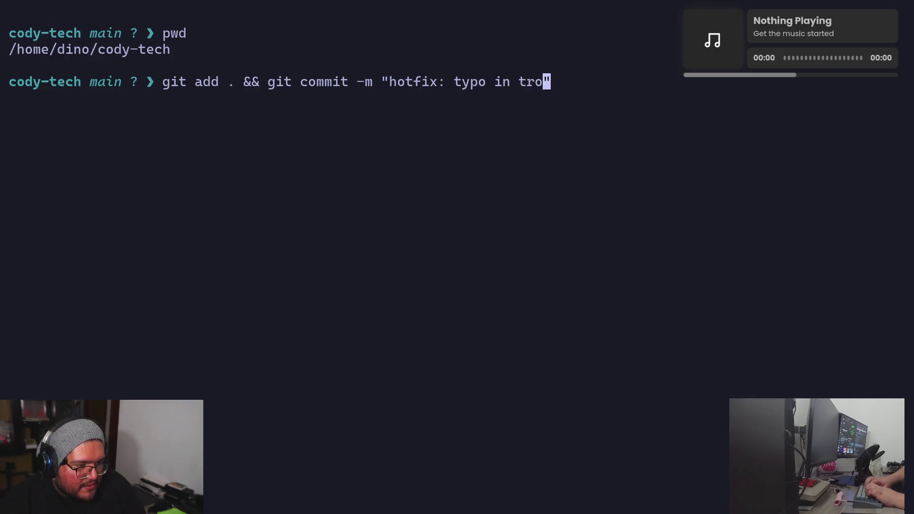
text(folder)
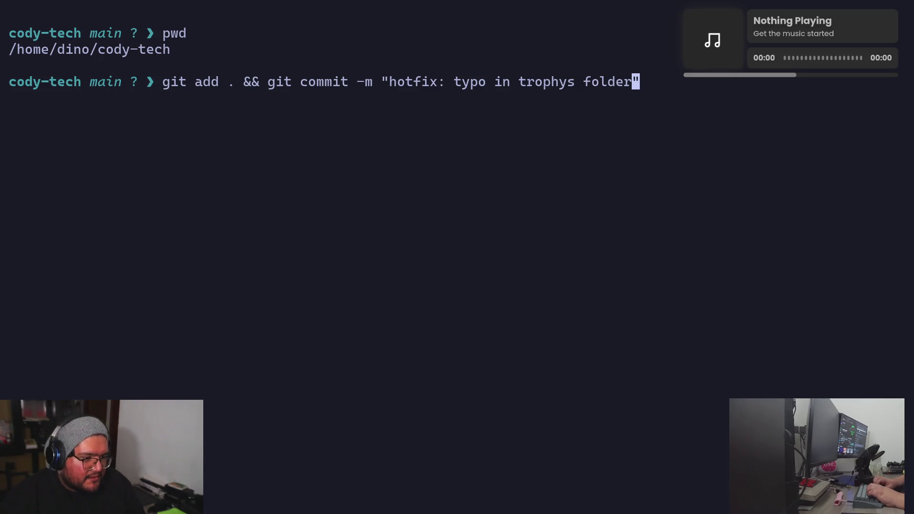
key(End)
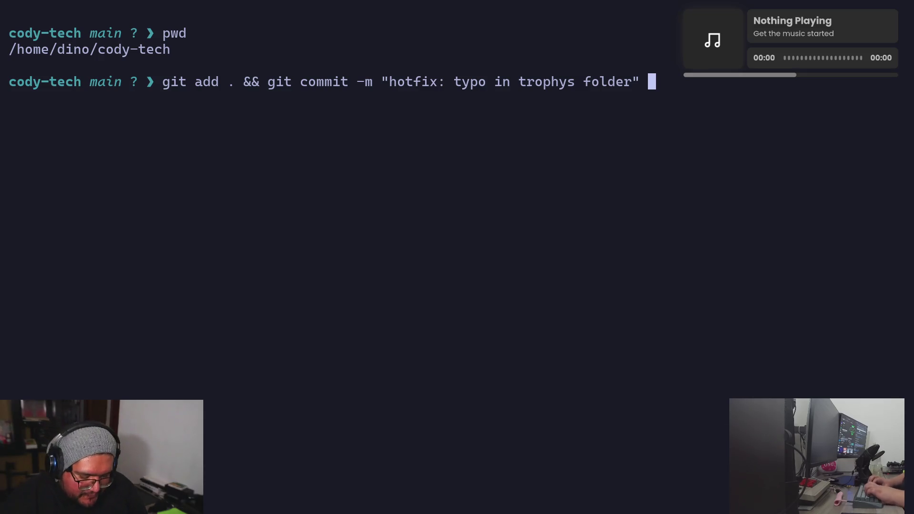
text(&& git p)
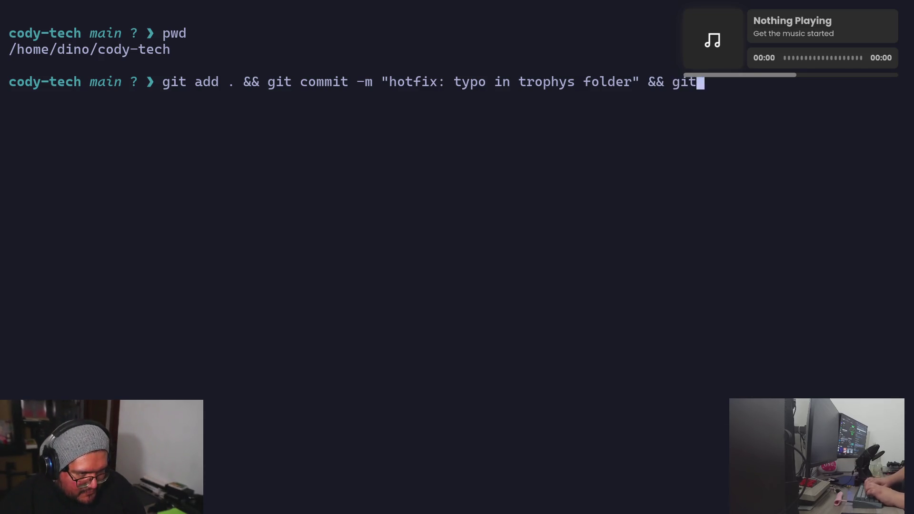
text(us )
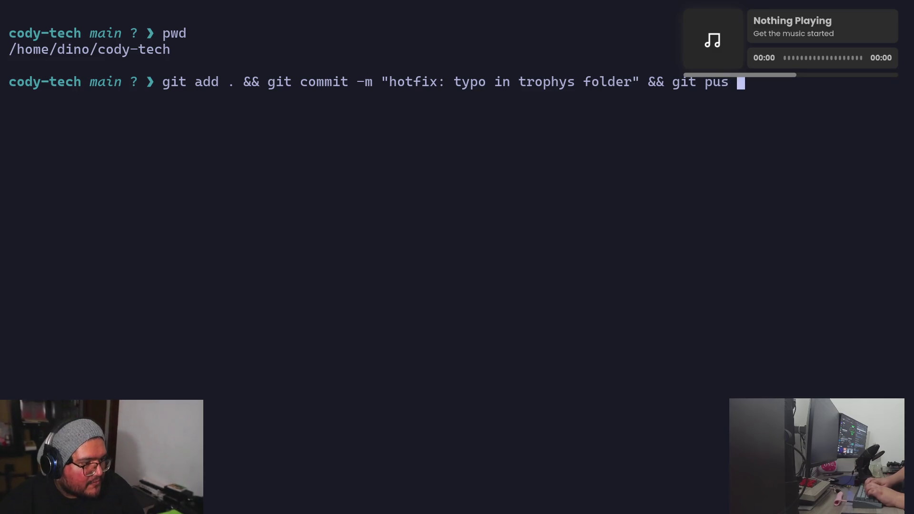
text(h origin main)
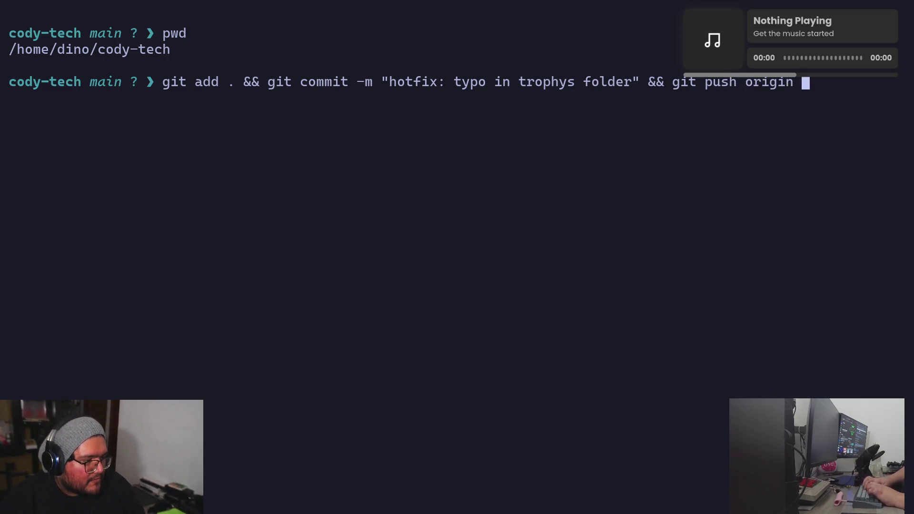
key(Return)
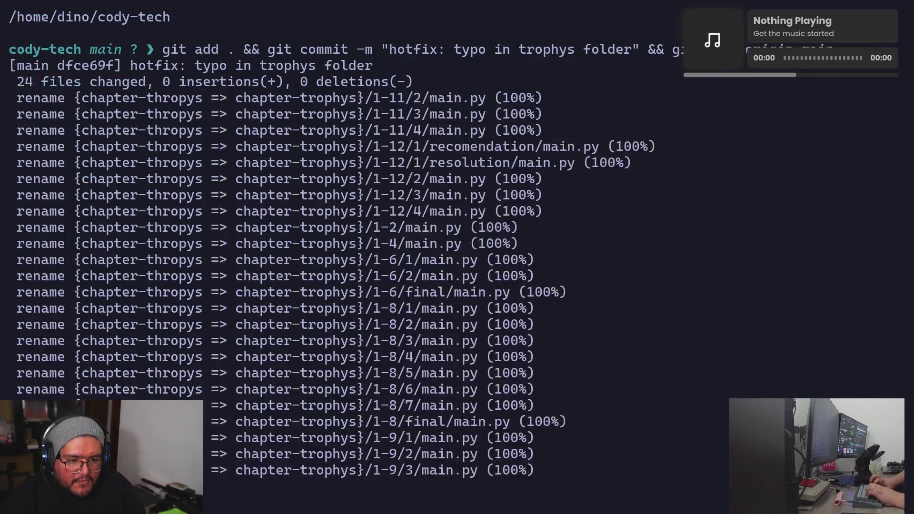
- Clear the terminal and reload the old chapter-thropys GitHub page, which now returns 404
key(ctrl+l)
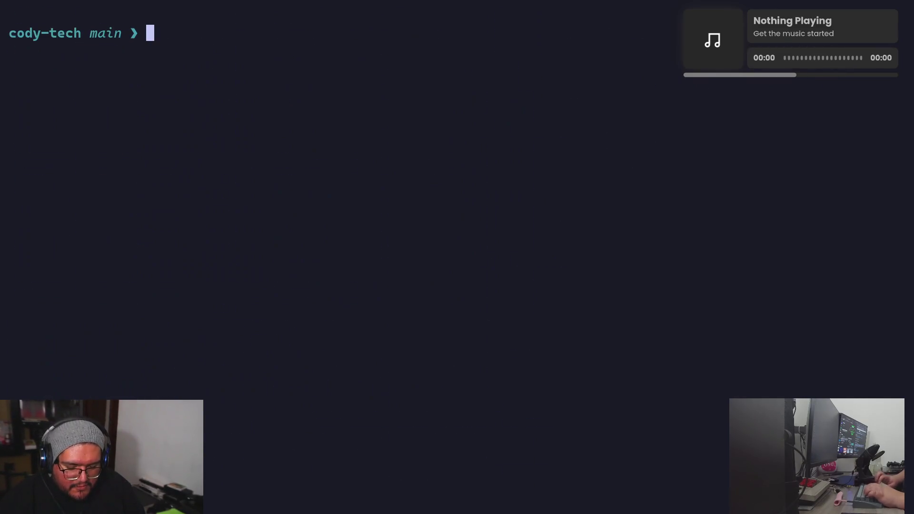
key(alt+Tab)
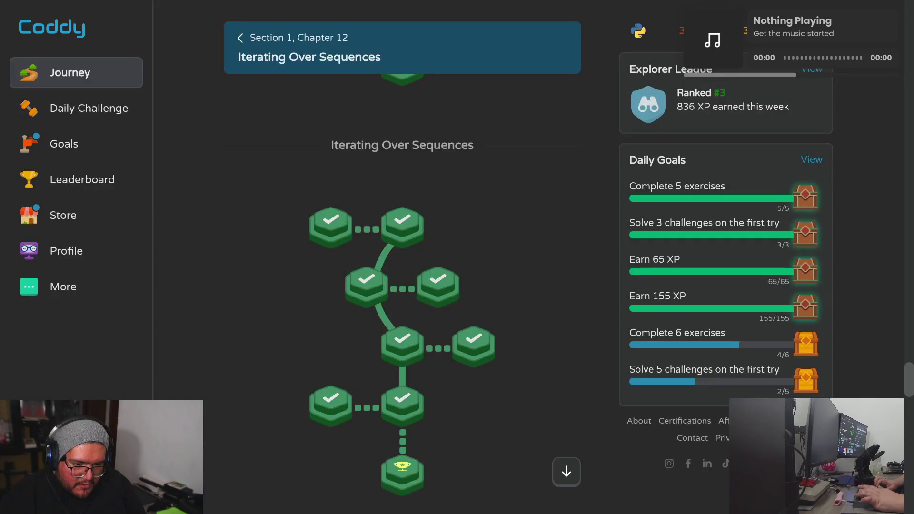
key(ctrl+Tab)
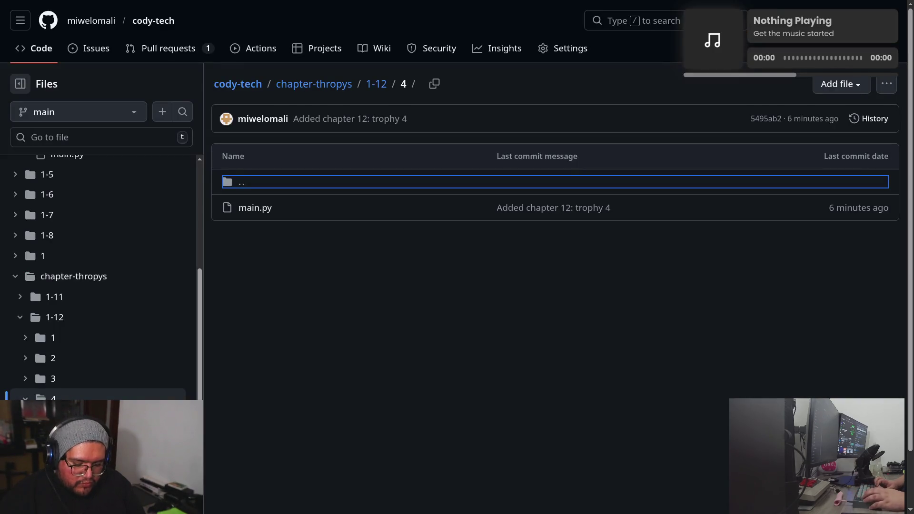
key(F5)
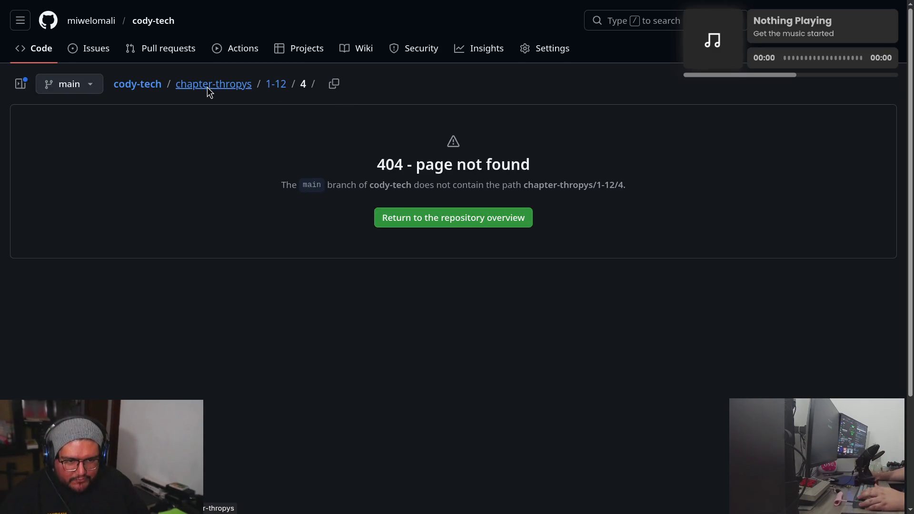
- Open the renamed chapter-trophys folder from the cody-tech overview, then return to the repository root
click(207, 89)
click(150, 90)
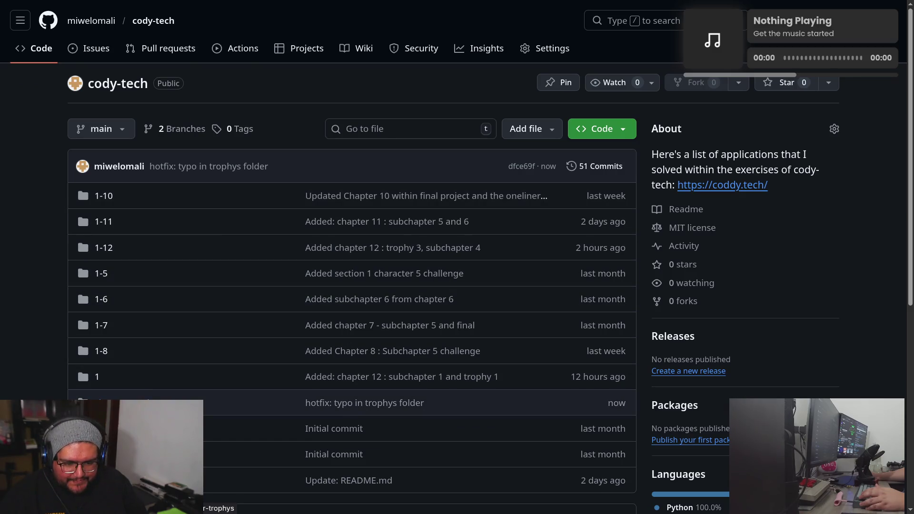
click(124, 403)
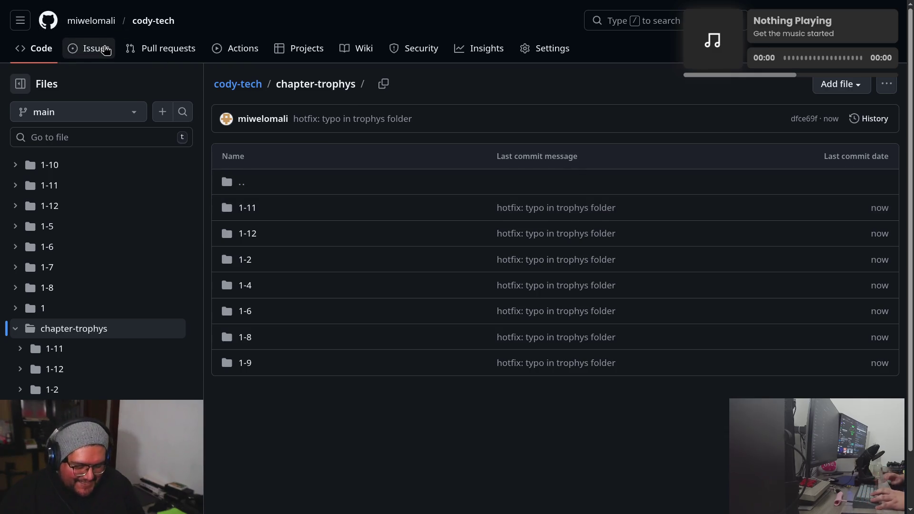
click(34, 48)
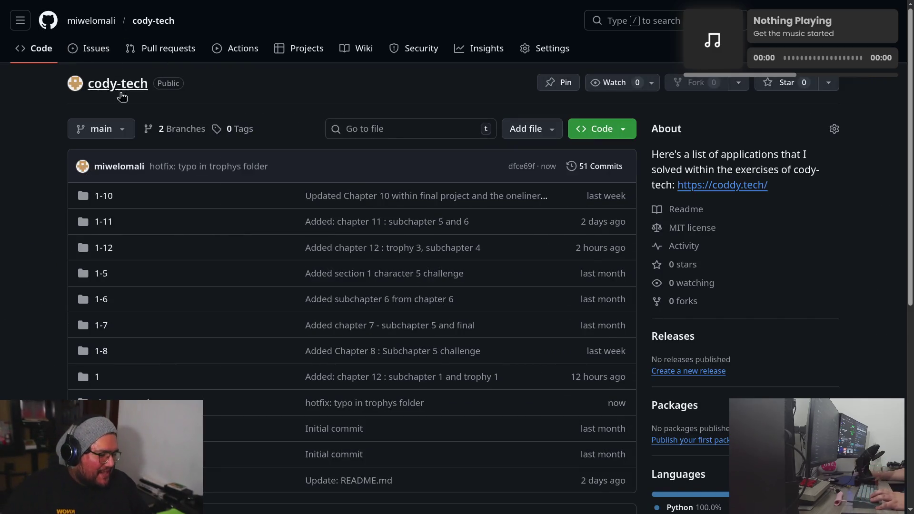
scroll(307, 253, down, 3)
scroll(307, 253, up, 3)
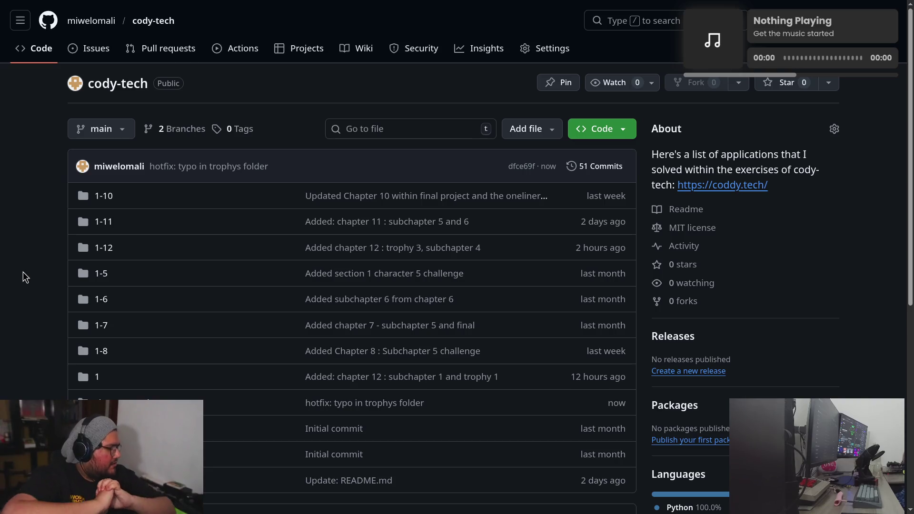
key(ctrl+Tab)
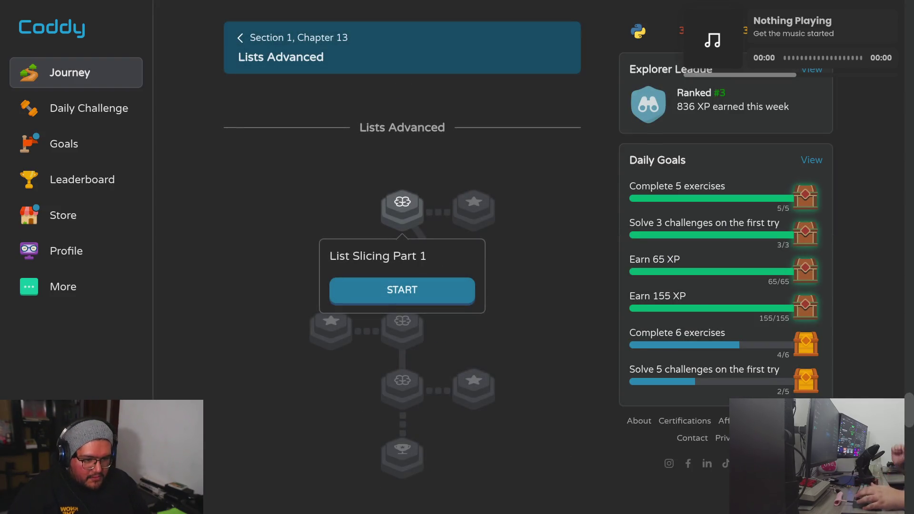
scroll(321, 260, up, 4)
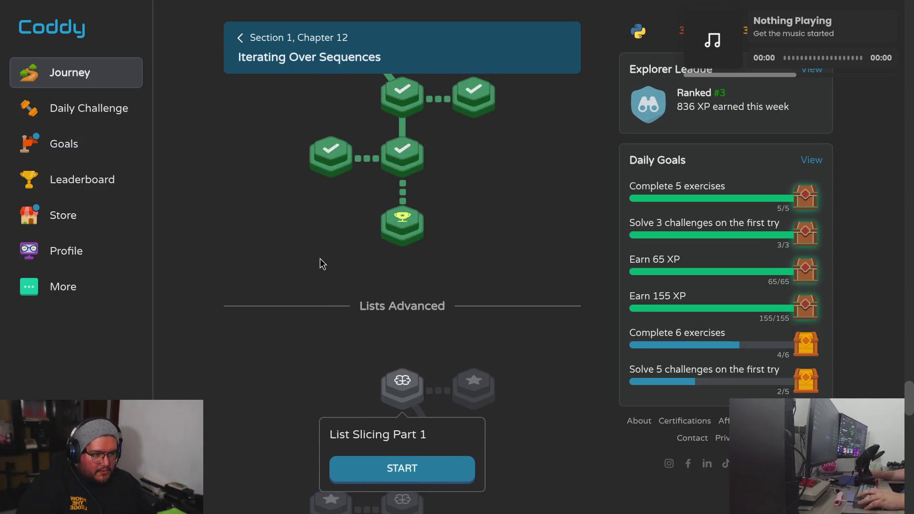
scroll(320, 263, up, 4)
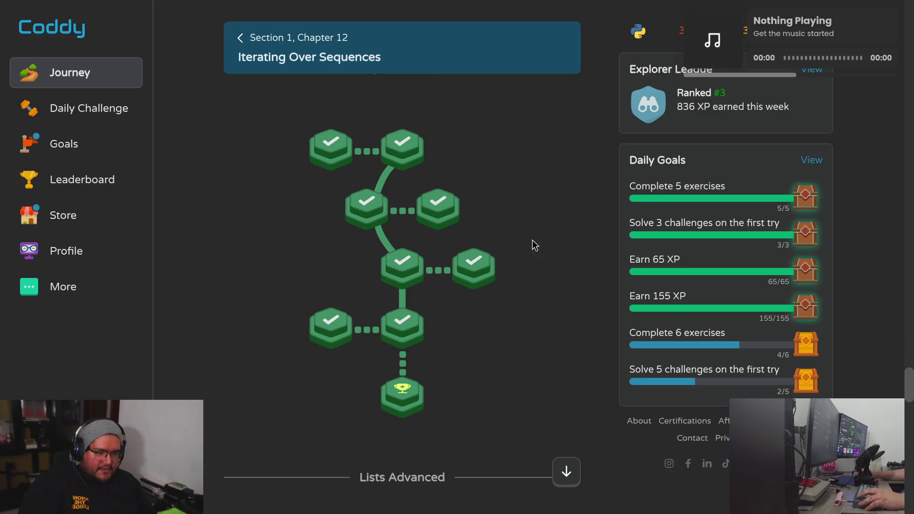
scroll(465, 267, up, 4)
scroll(465, 271, up, 15)
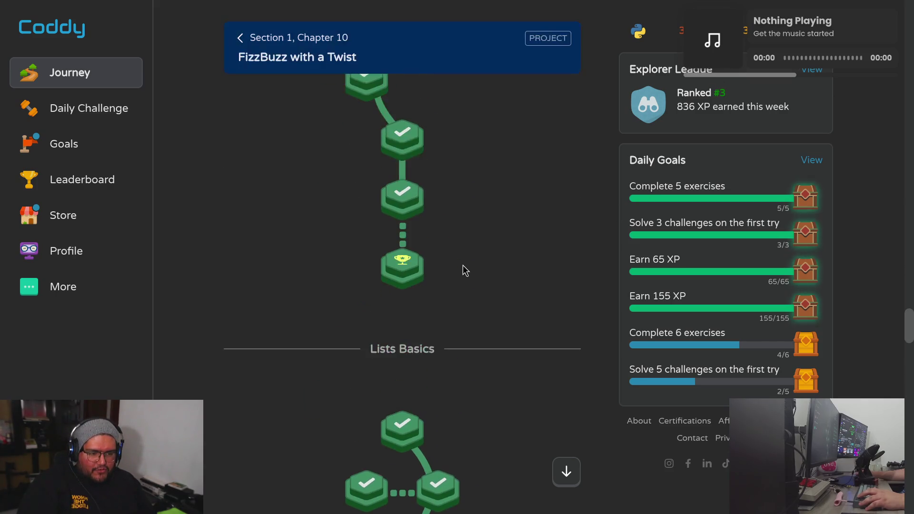
scroll(465, 270, up, 5)
scroll(462, 270, down, 15)
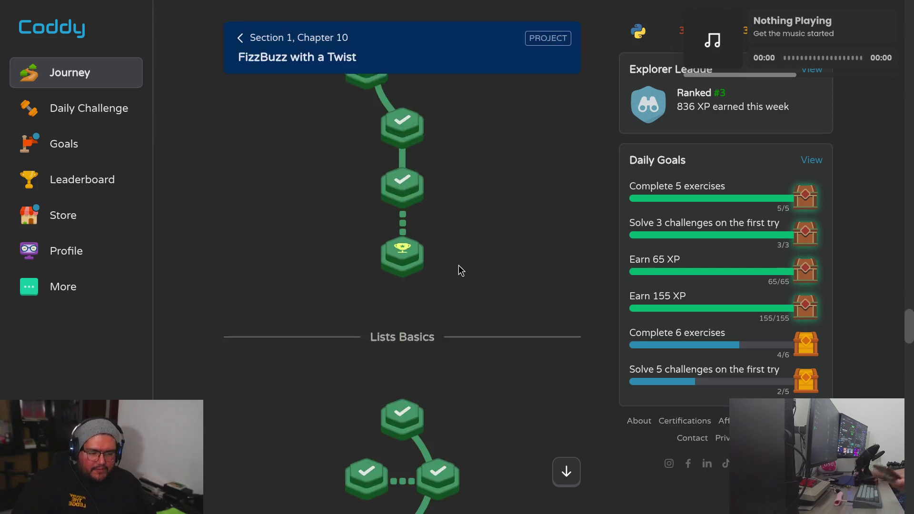
scroll(457, 271, down, 1)
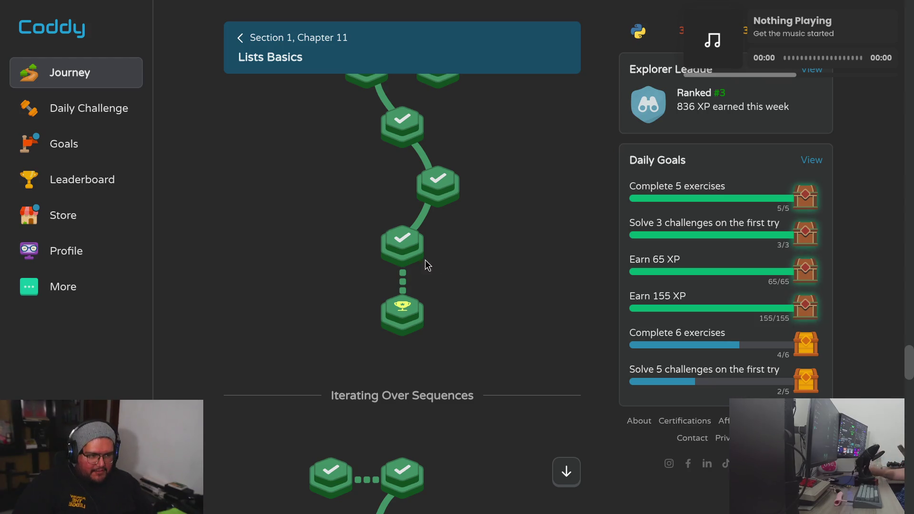
scroll(347, 251, down, 1)
scroll(346, 251, down, 8)
scroll(346, 251, up, 3)
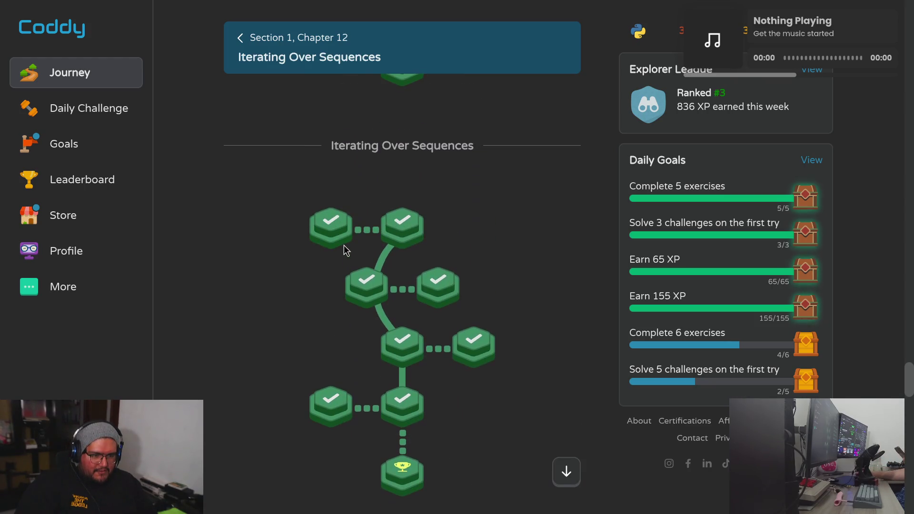
scroll(346, 251, down, 1)
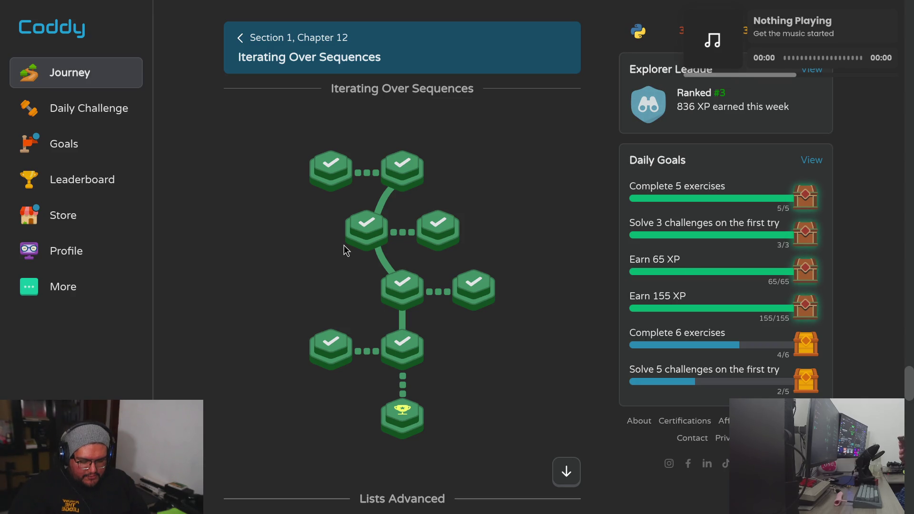
- Scroll the Coddy Journey page down to Chapter 15 Final Challenges and the Section 2 Logic & Flow card
scroll(281, 309, down, 5)
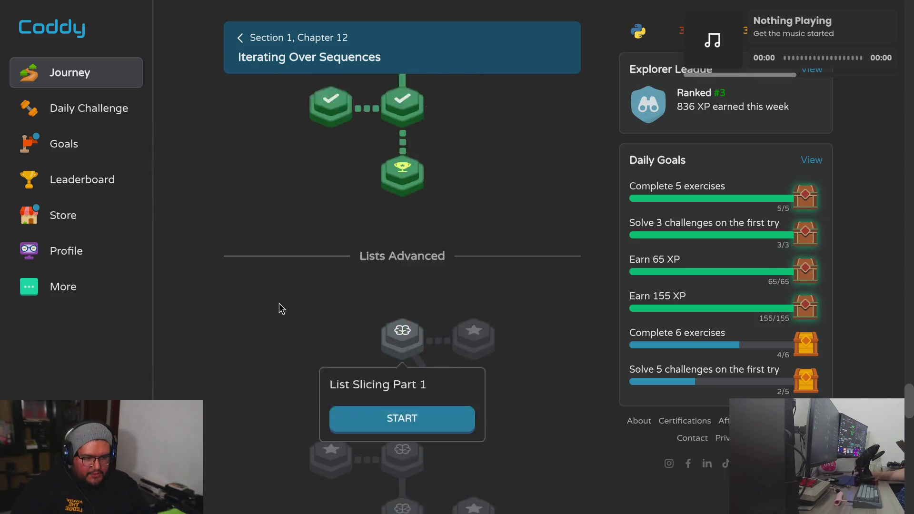
scroll(281, 309, down, 3)
scroll(286, 301, down, 8)
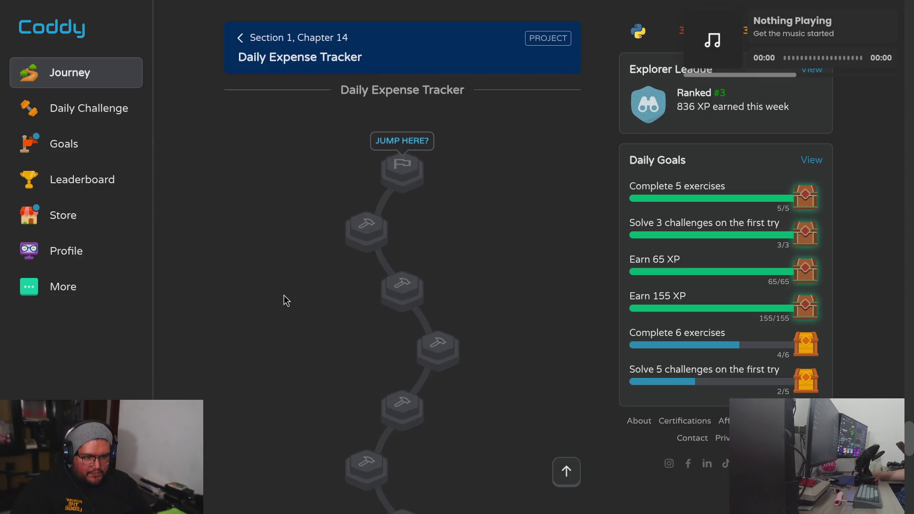
scroll(285, 301, down, 8)
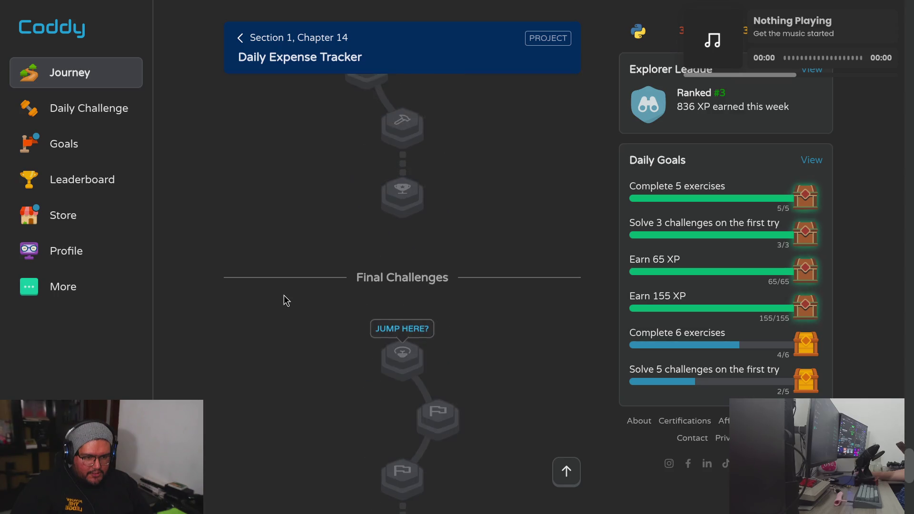
scroll(286, 301, down, 8)
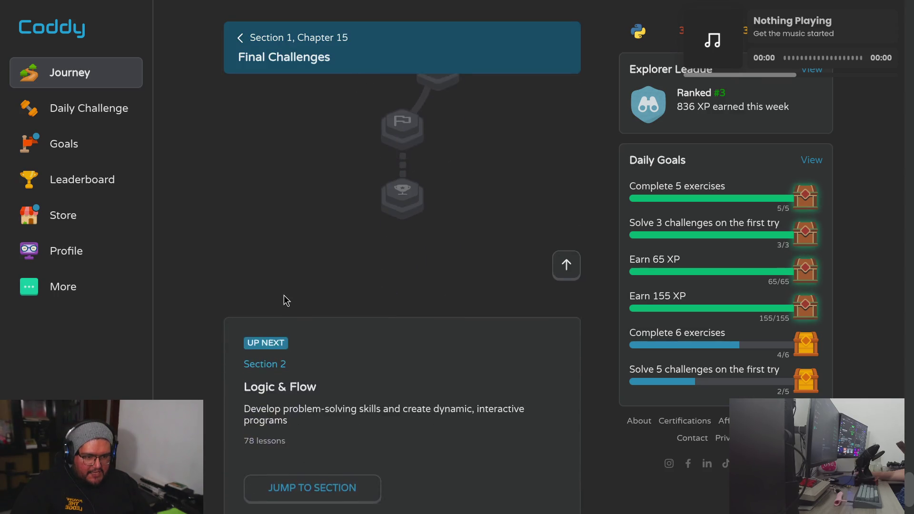
scroll(286, 301, down, 3)
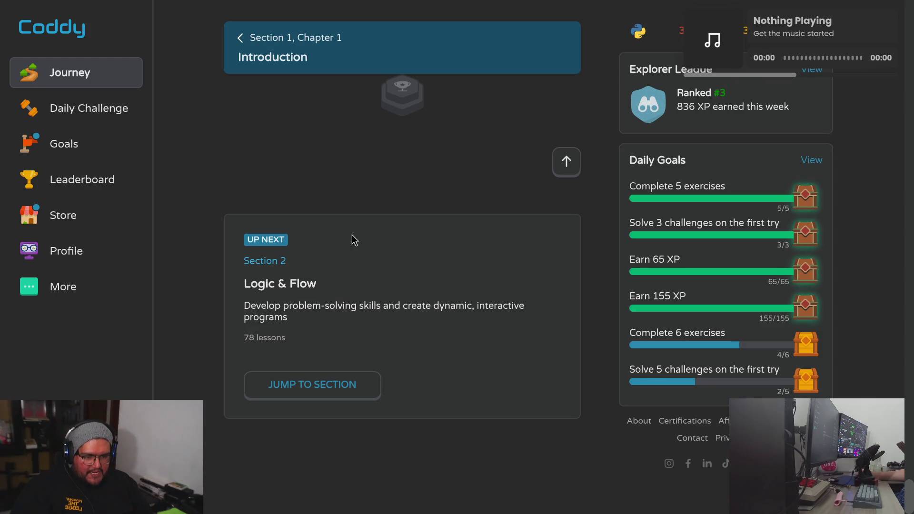
scroll(355, 239, up, 12)
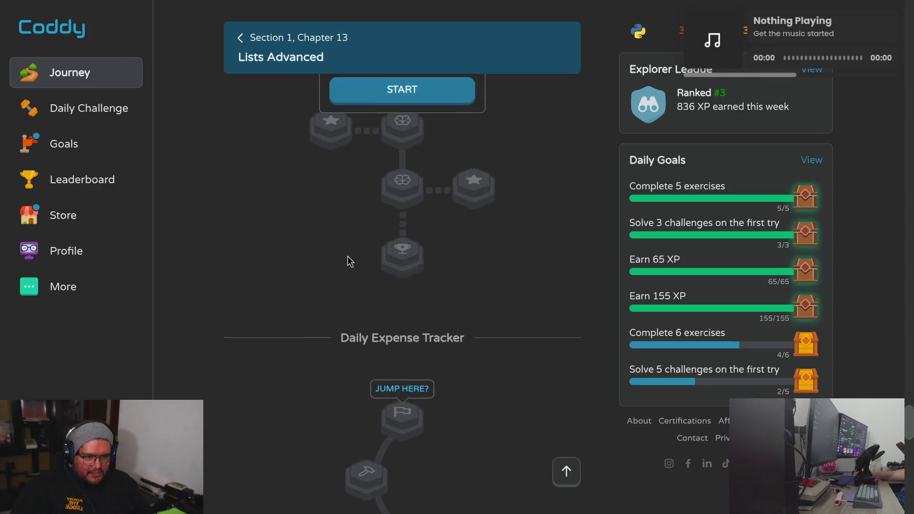
scroll(350, 262, up, 6)
scroll(350, 262, down, 12)
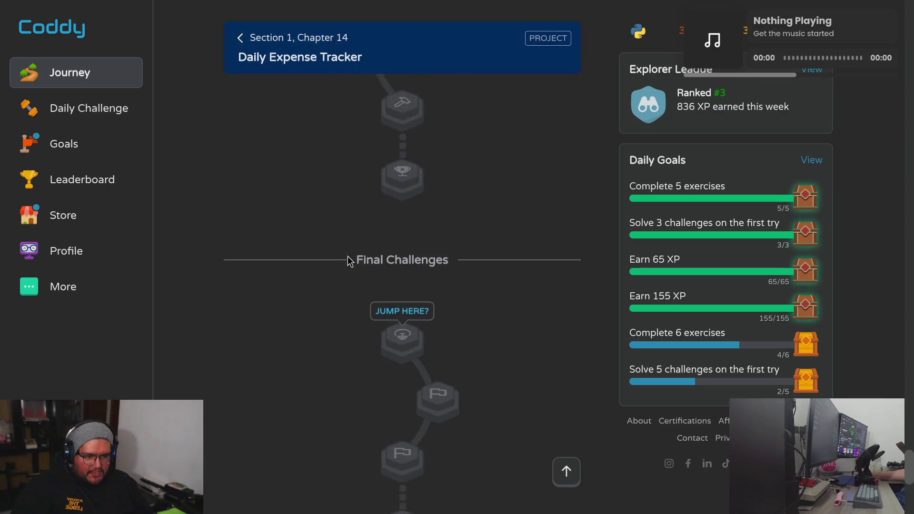
scroll(348, 261, down, 3)
scroll(348, 261, up, 8)
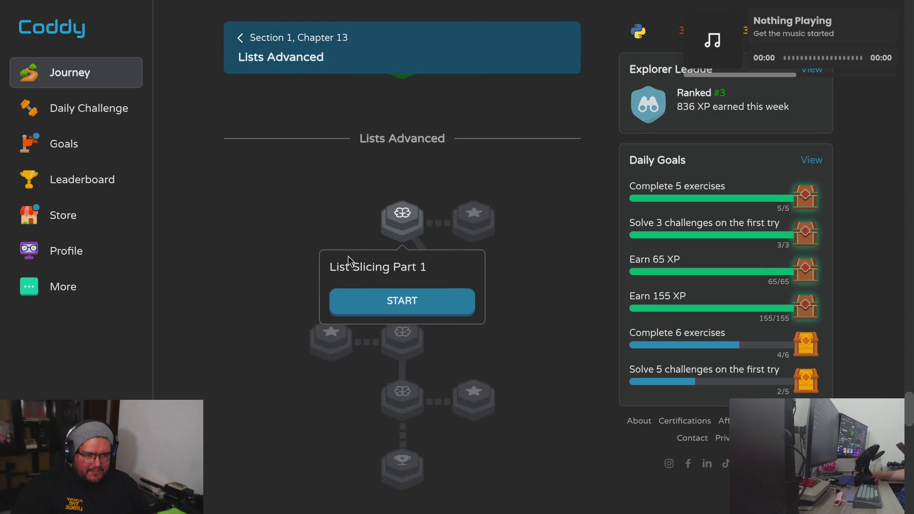
scroll(348, 261, up, 6)
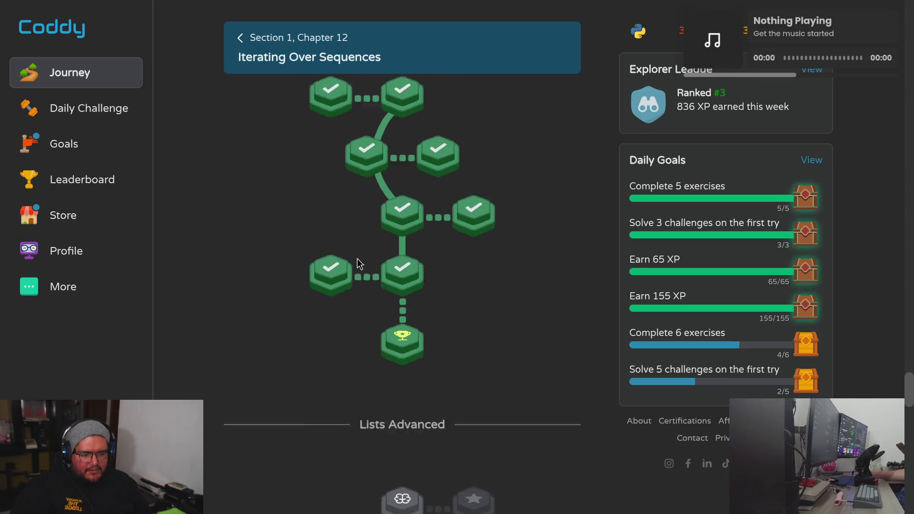
scroll(360, 264, down, 6)
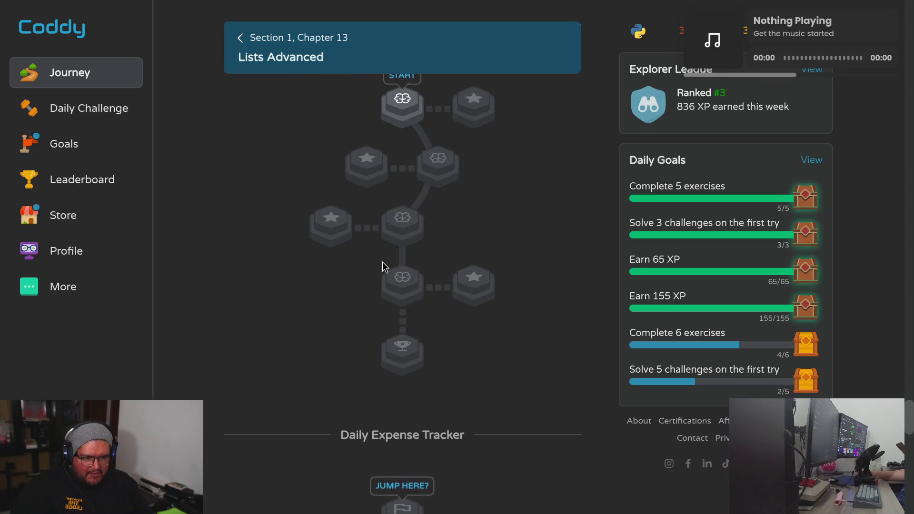
scroll(385, 266, up, 6)
scroll(380, 266, down, 15)
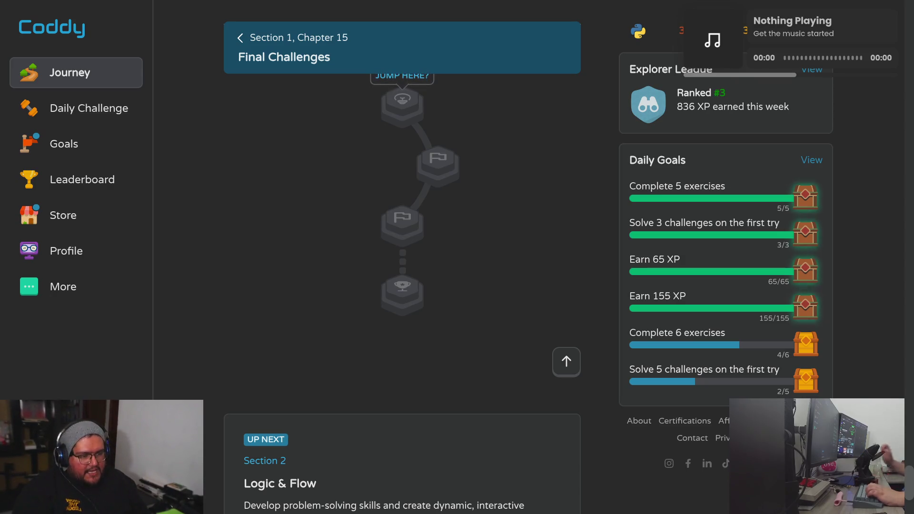
- Scroll back up through the completed Coddy chapters 5–11
scroll(467, 350, up, 20)
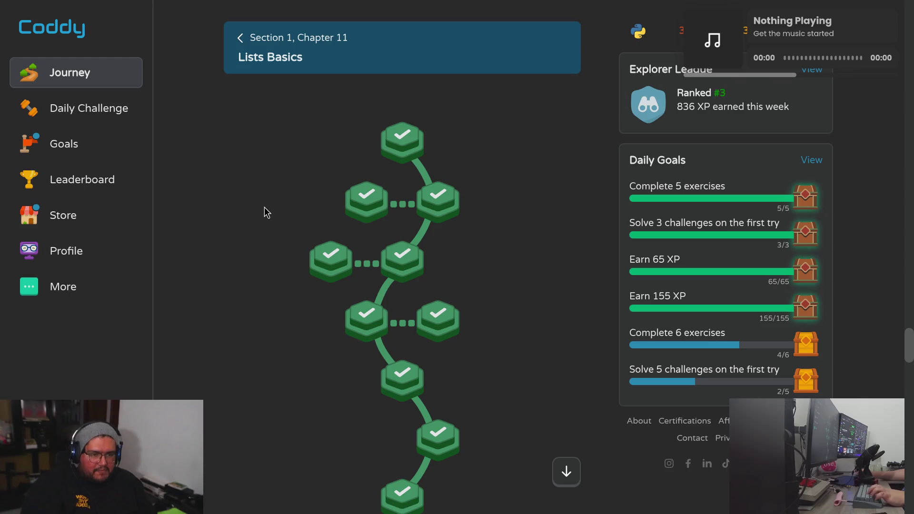
scroll(265, 211, up, 20)
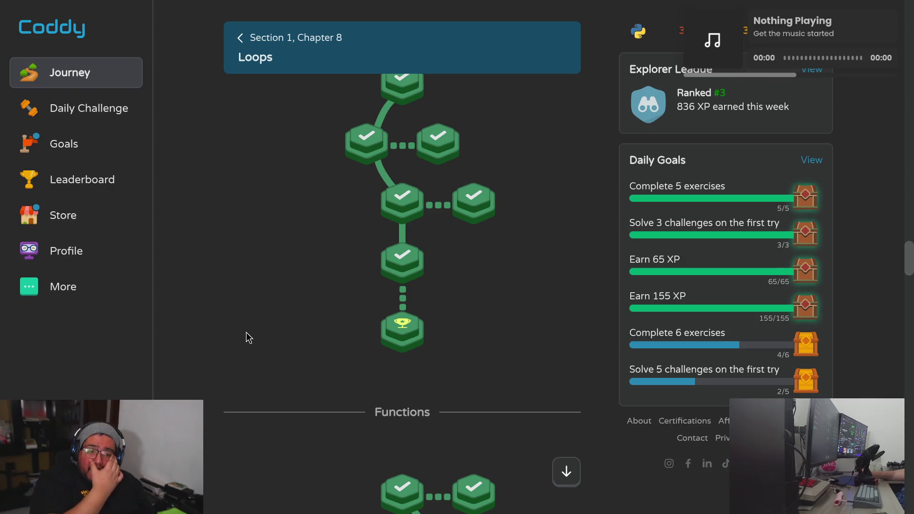
scroll(247, 333, up, 15)
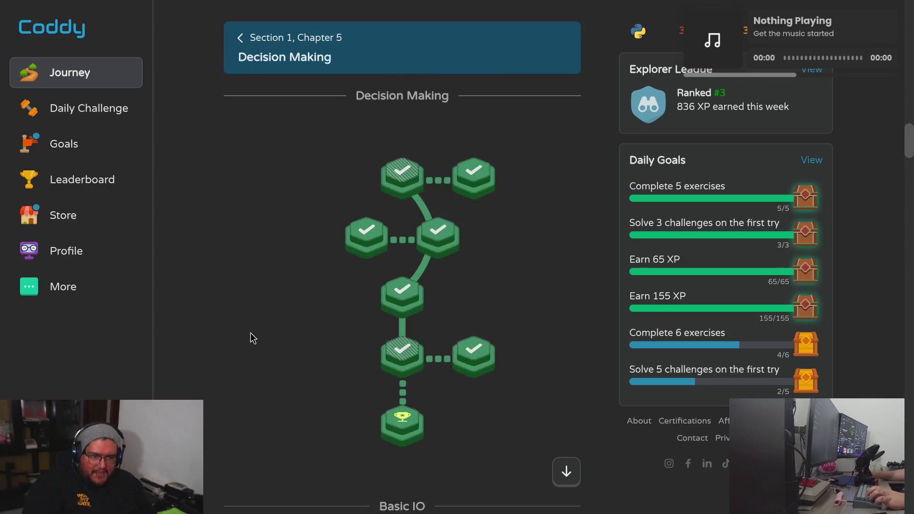
scroll(250, 334, down, 20)
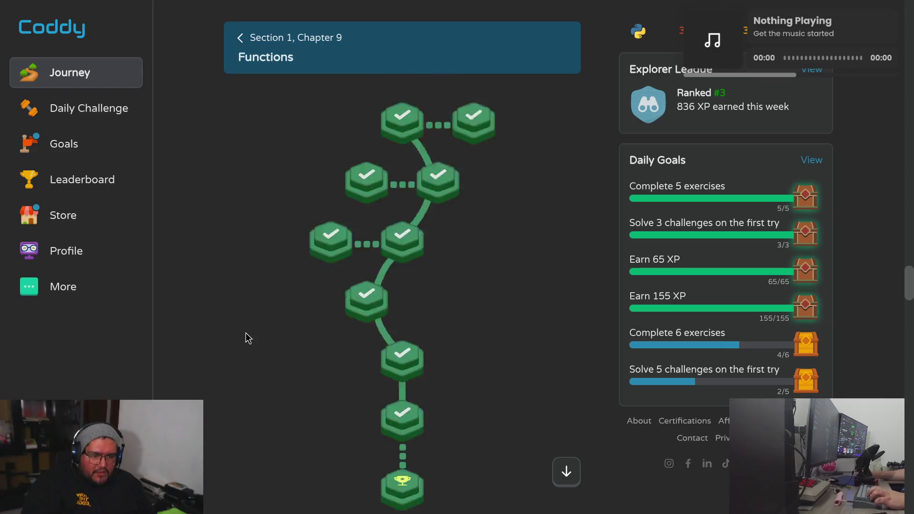
scroll(245, 333, down, 6)
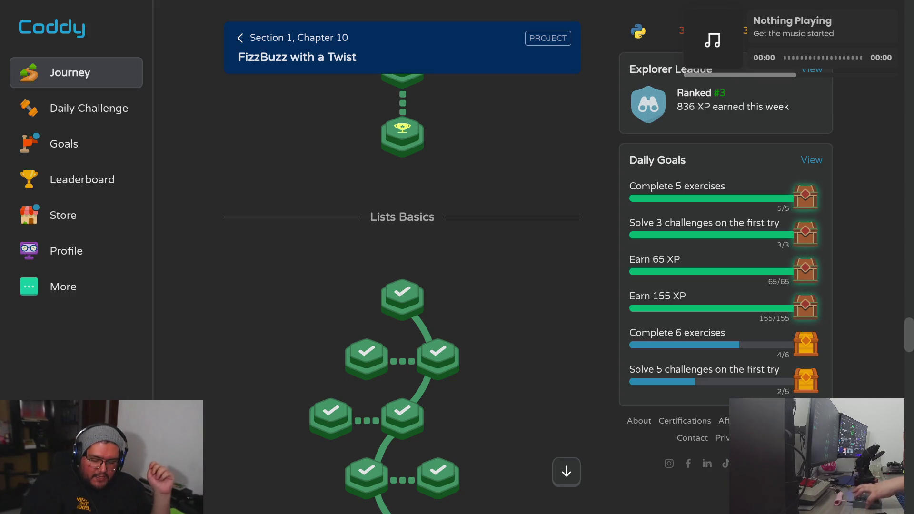
- Glance at the terminal, then bring up the cody-tech GitHub repository tab
key(alt+Tab)
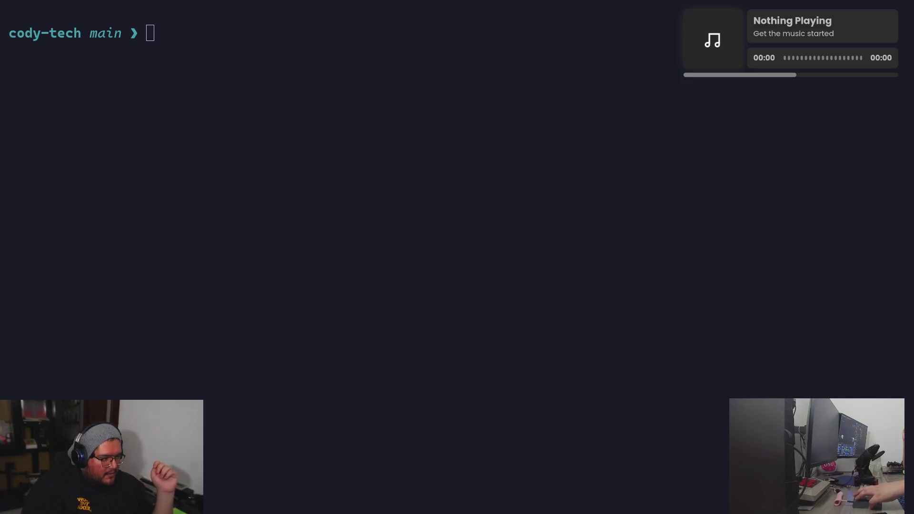
key(alt+Tab)
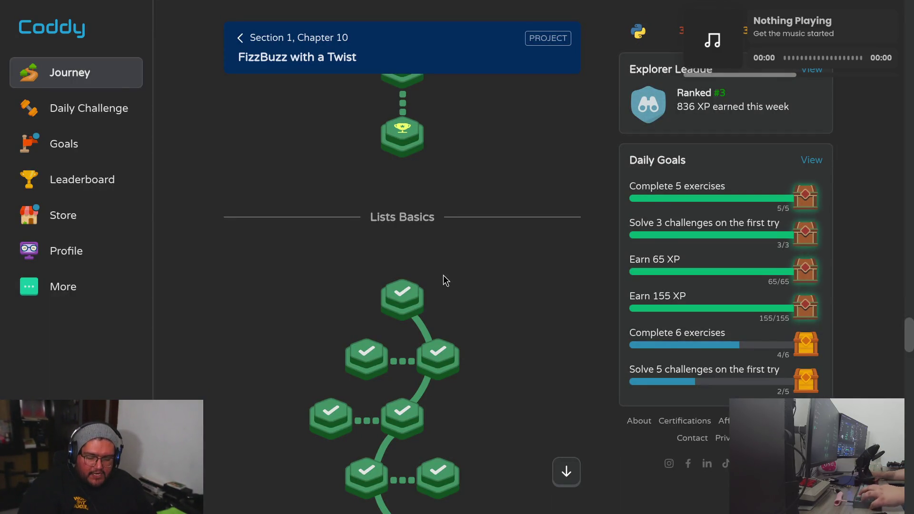
key(ctrl+Tab)
scroll(282, 302, down, 3)
- Leave fullscreen on the cody-tech repo page and search it for 'dictionaries'
scroll(278, 300, down, 3)
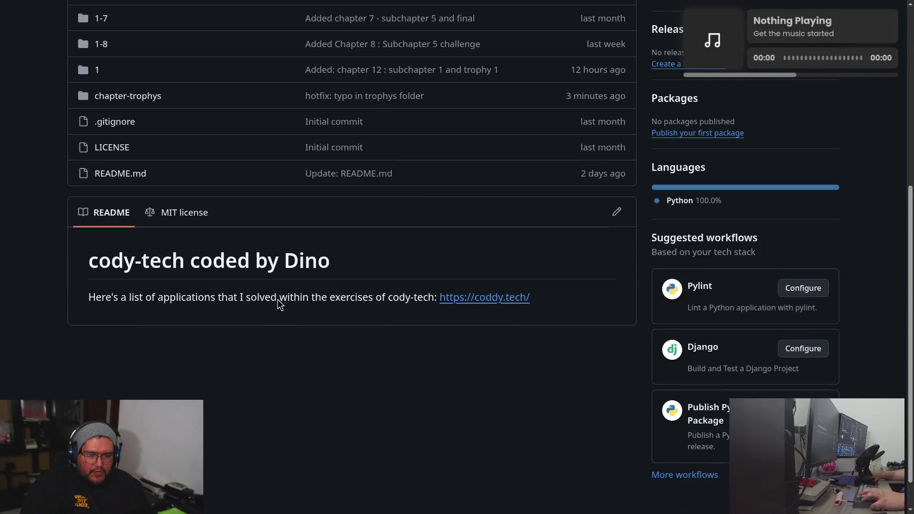
scroll(278, 300, up, 5)
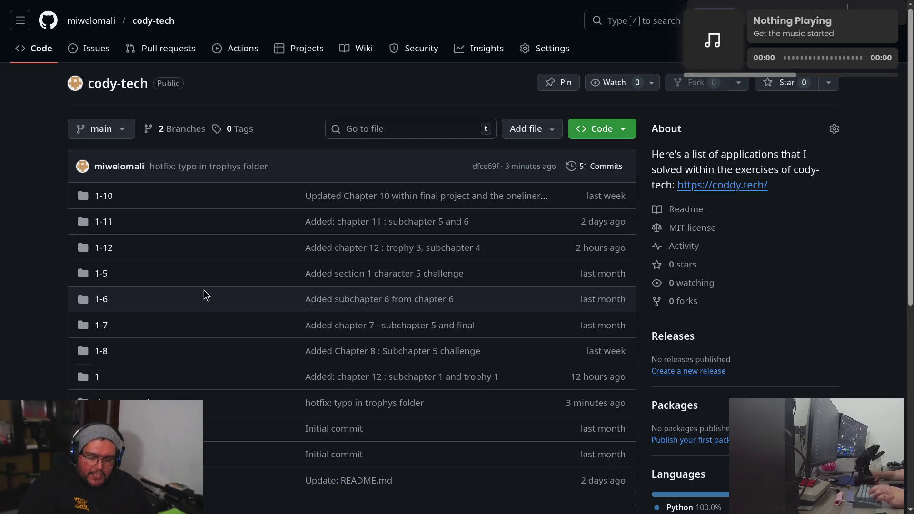
key(F11)
key(ctrl+f)
text(dictionaries)
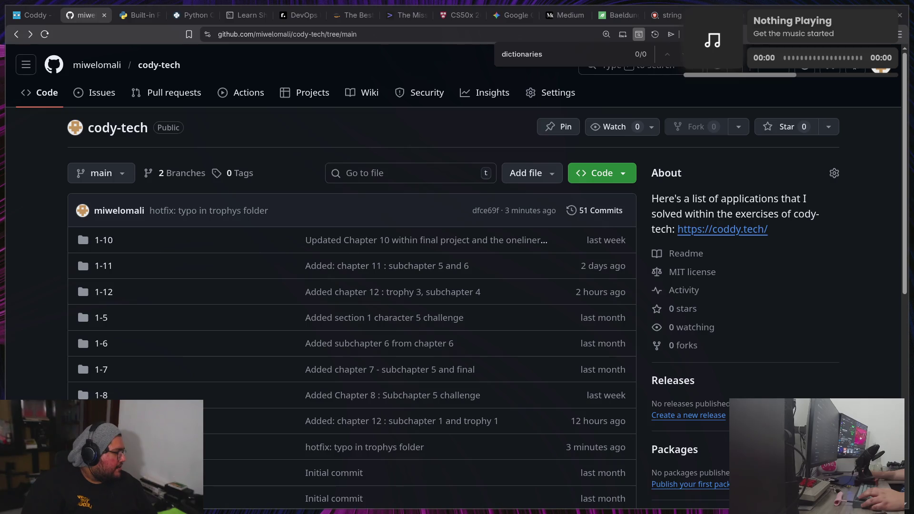
key(ctrl+f)
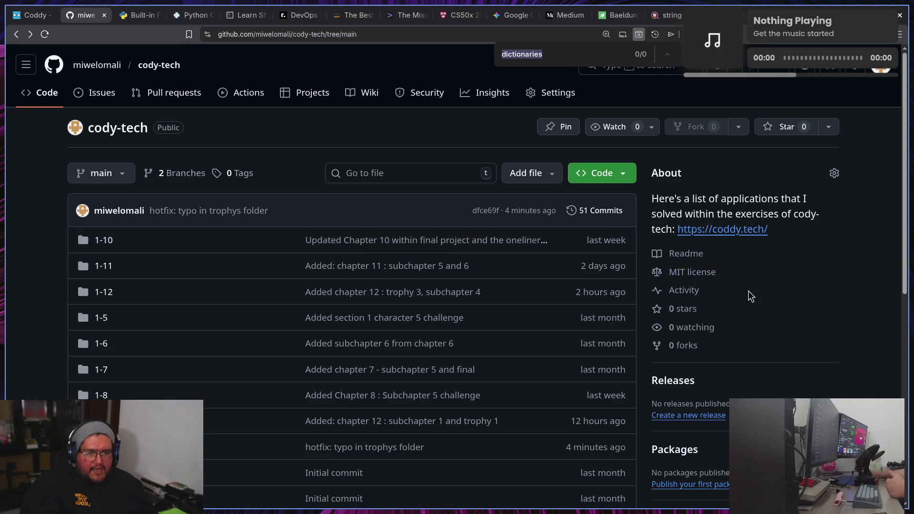
- Scroll to the top of Real Python's Python Cheat Sheet and highlight its 'Cheat Sheet' title
click(185, 19)
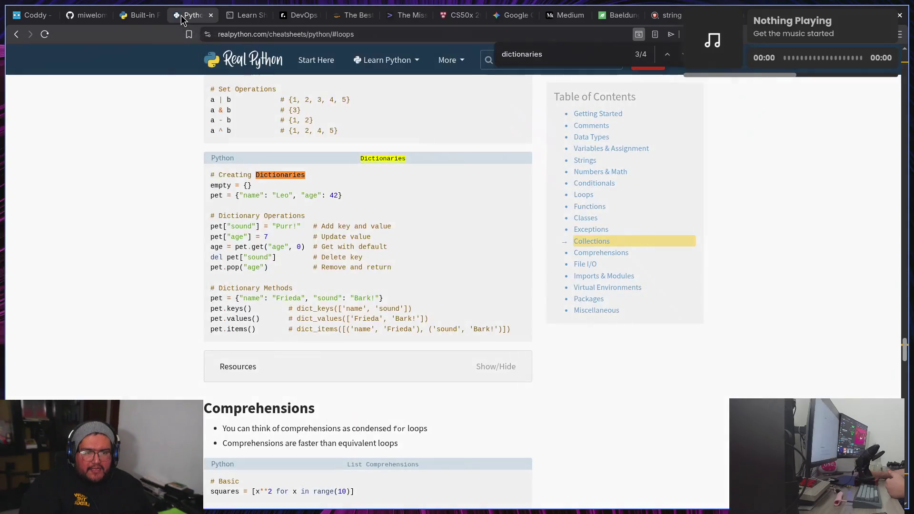
scroll(310, 286, up, 10)
scroll(292, 296, up, 15)
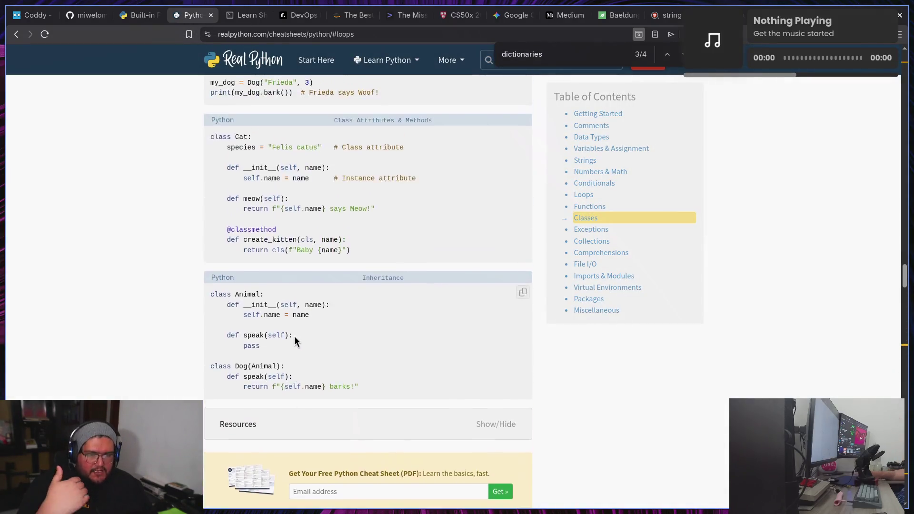
scroll(286, 331, up, 15)
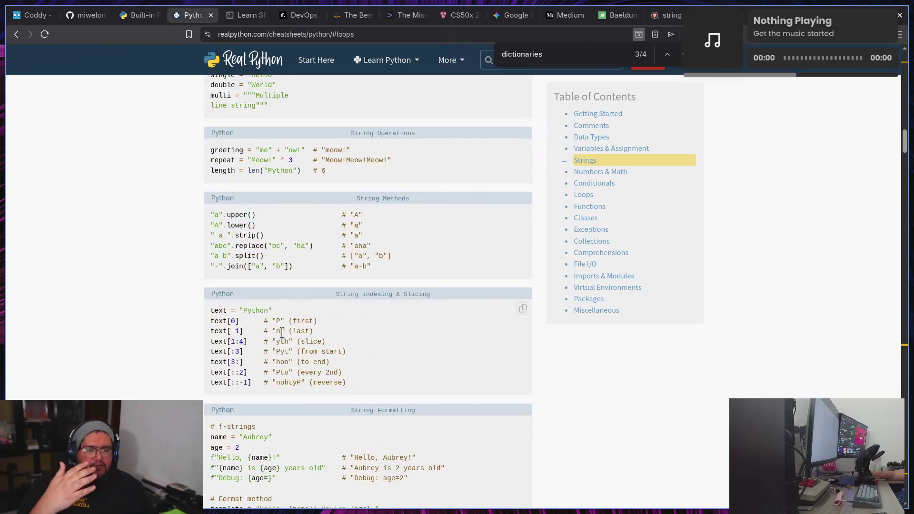
scroll(283, 328, up, 5)
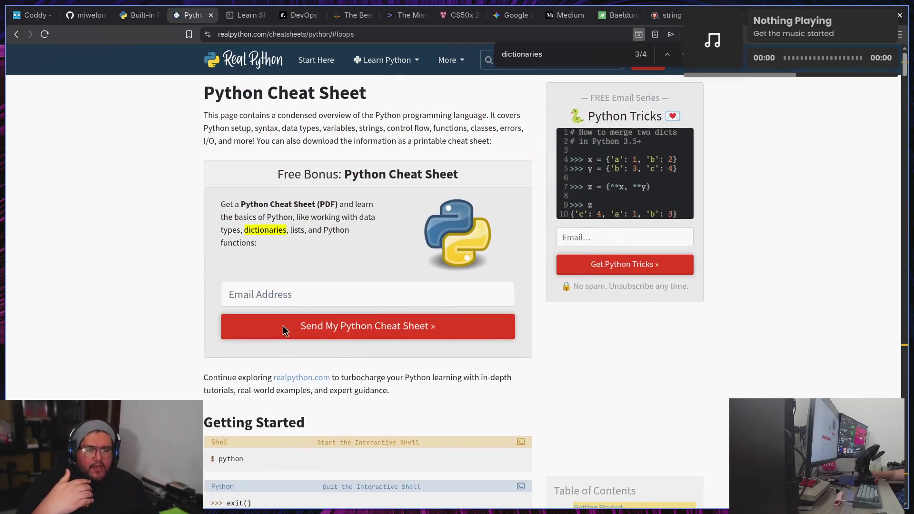
drag(270, 92, 362, 103)
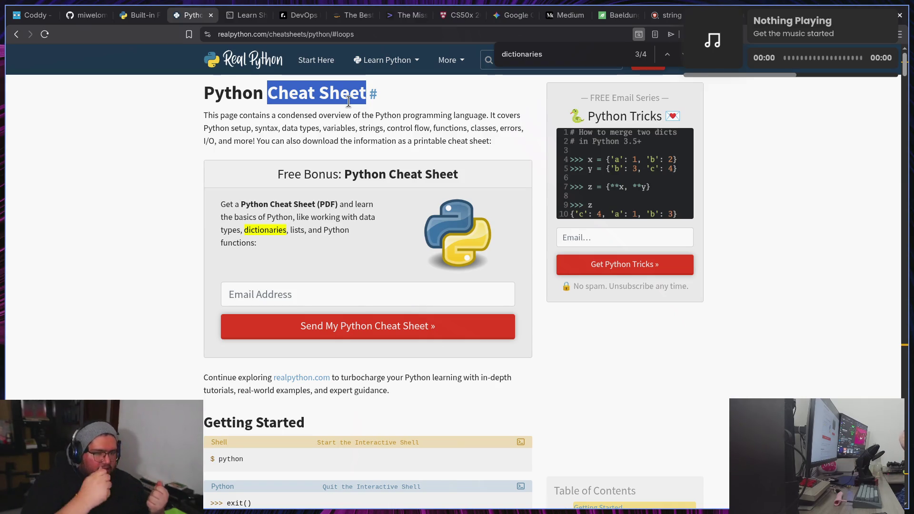
click(348, 102)
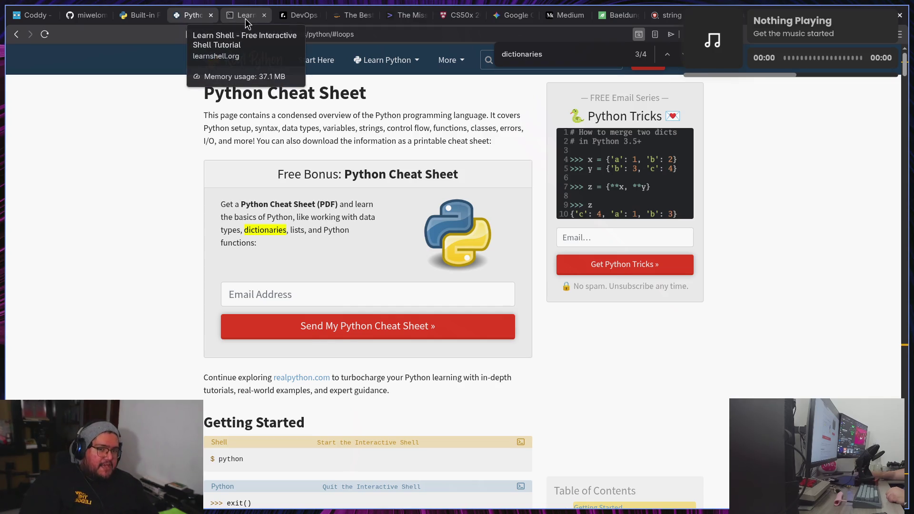
- Open the Hello, World! lesson on learnshell.org
click(246, 18)
scroll(257, 265, up, 6)
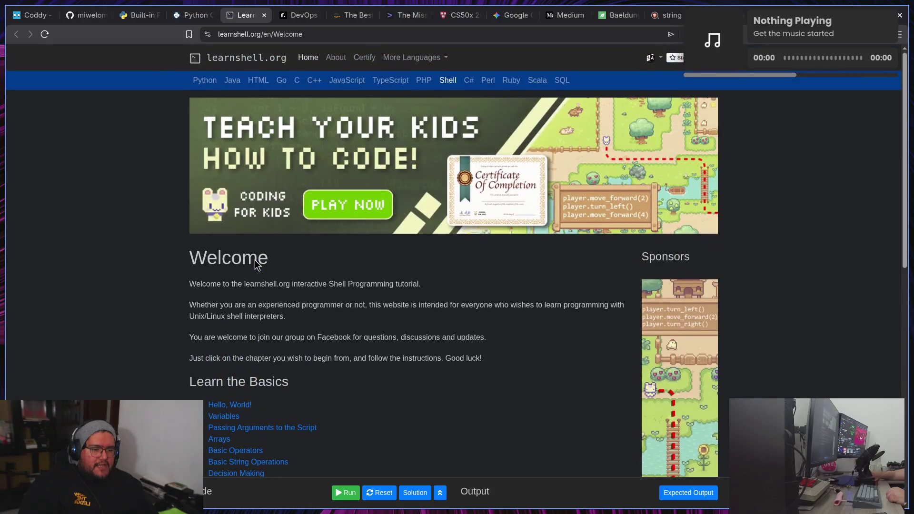
scroll(255, 260, down, 6)
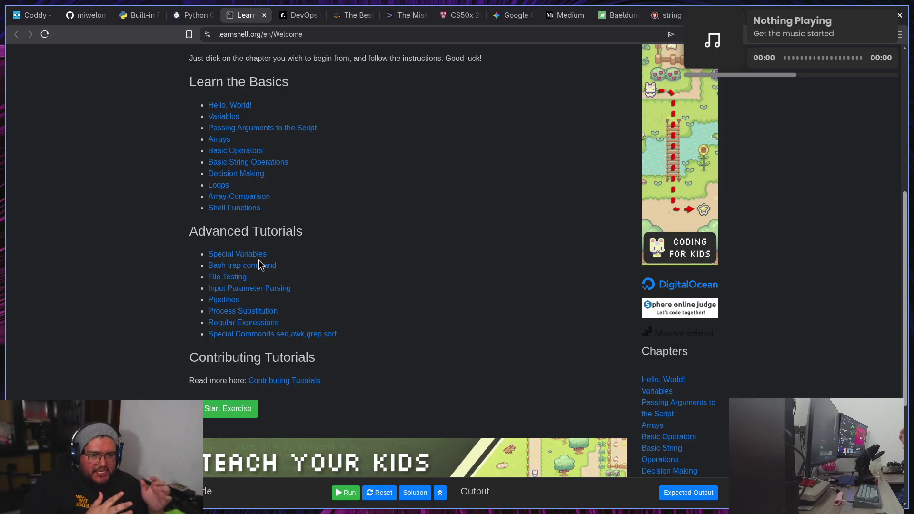
click(231, 106)
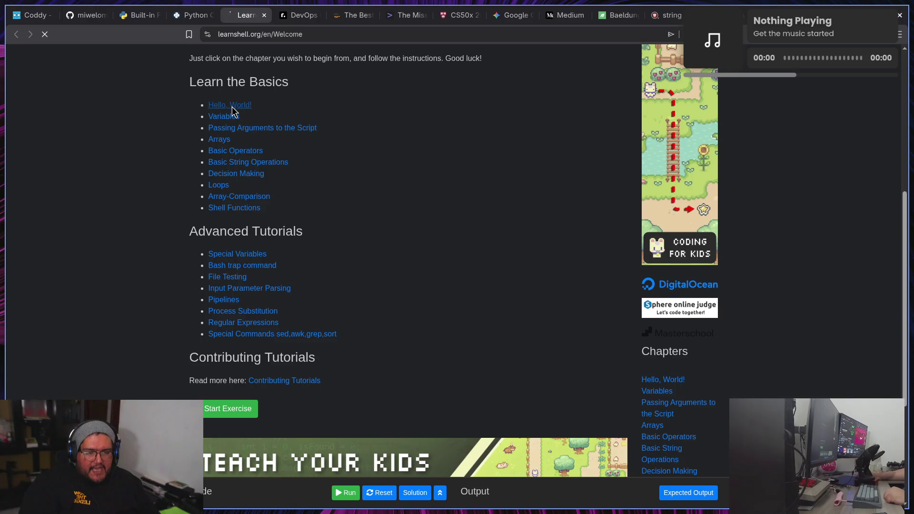
- Start the exercise to show the starter script echoing 'Goodbye, World!'
scroll(381, 305, down, 10)
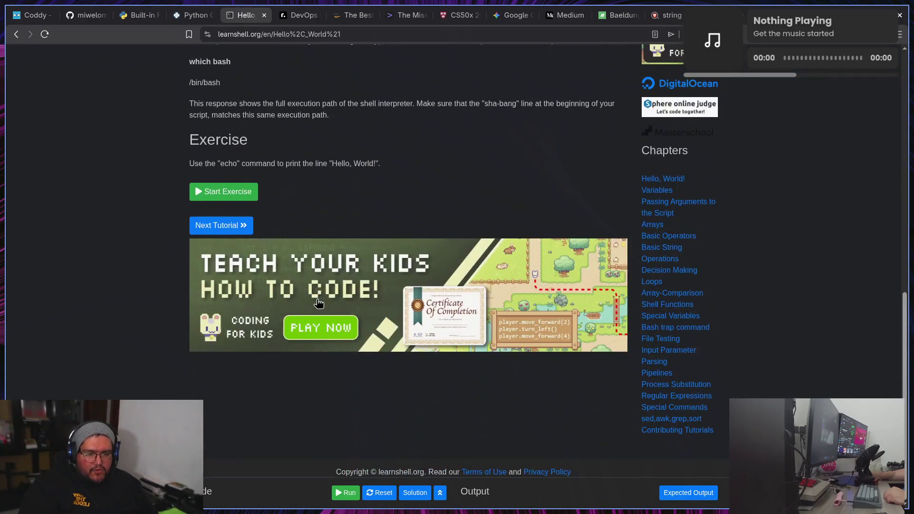
click(221, 192)
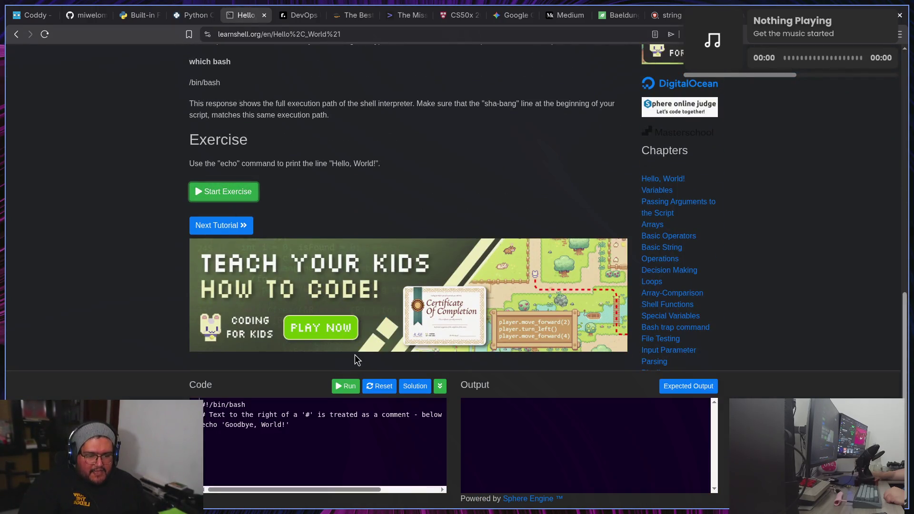
scroll(257, 414, up, 1)
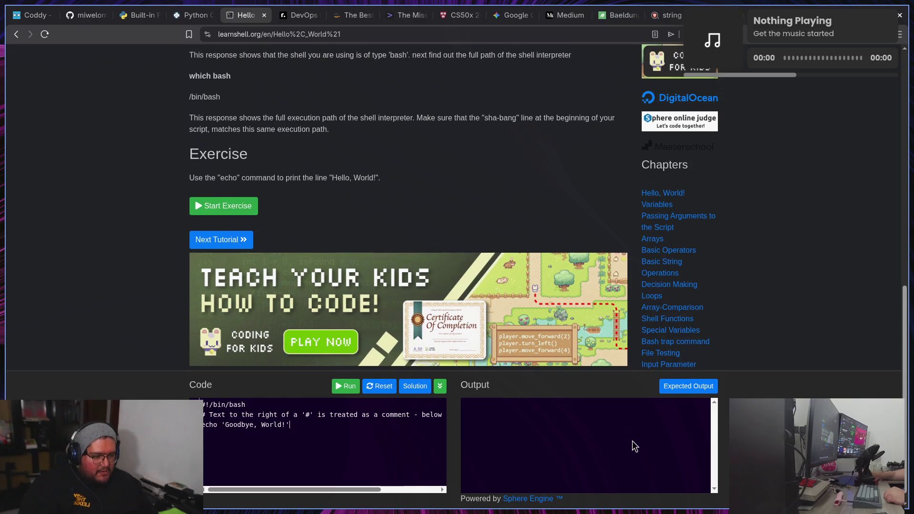
scroll(562, 399, down, 1)
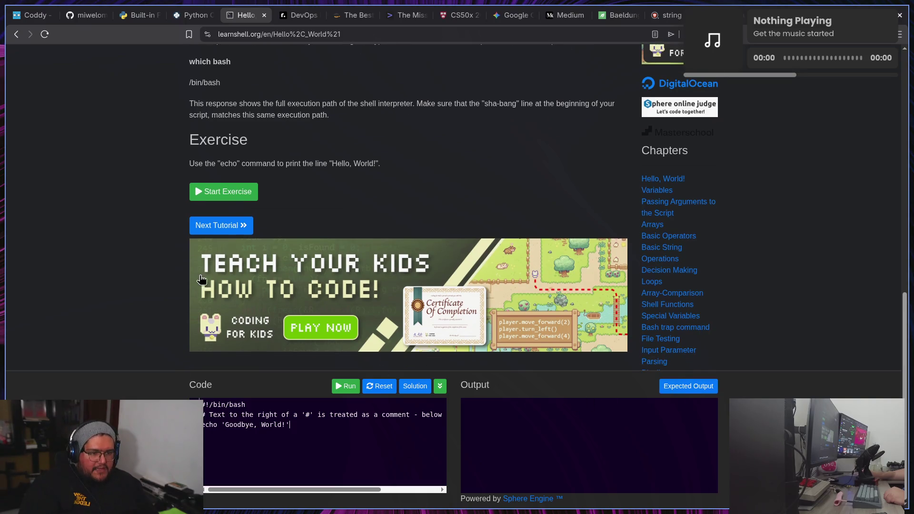
scroll(202, 281, up, 10)
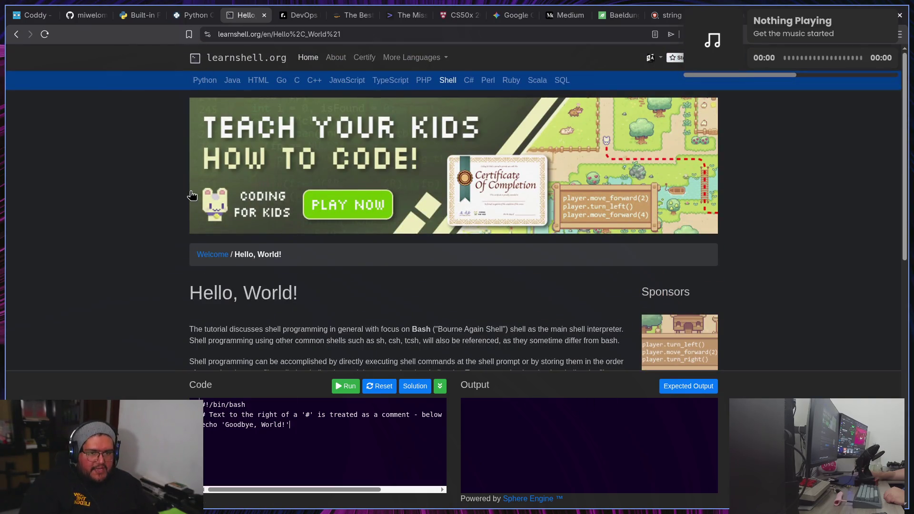
- Bring up the DevOps Roadmap and peek at its Roadmaps category list
click(296, 18)
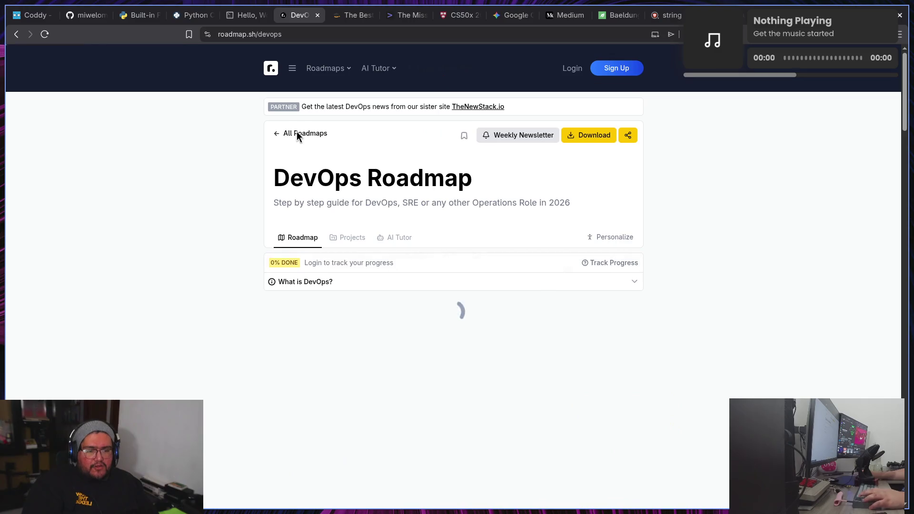
scroll(285, 150, down, 4)
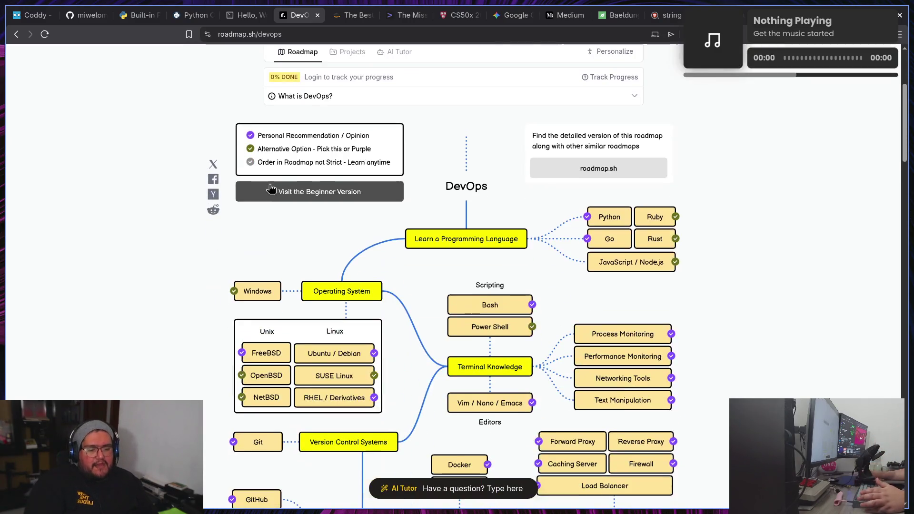
scroll(260, 204, up, 4)
click(326, 70)
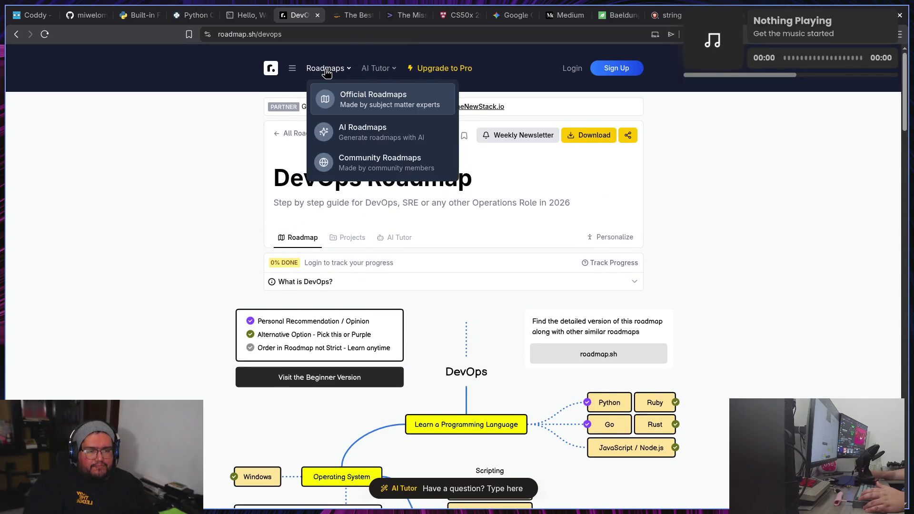
click(327, 72)
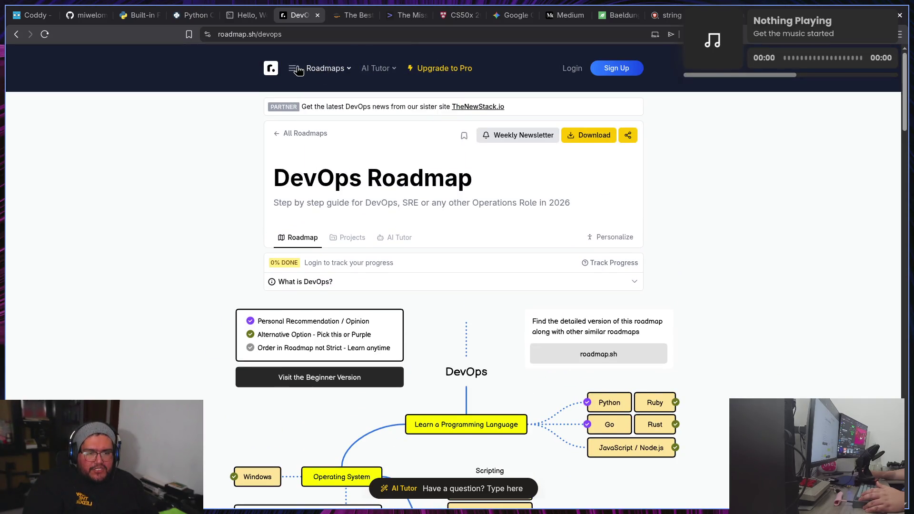
- Trim the address bar URL back to the roadmap.sh root
click(293, 34)
click(320, 38)
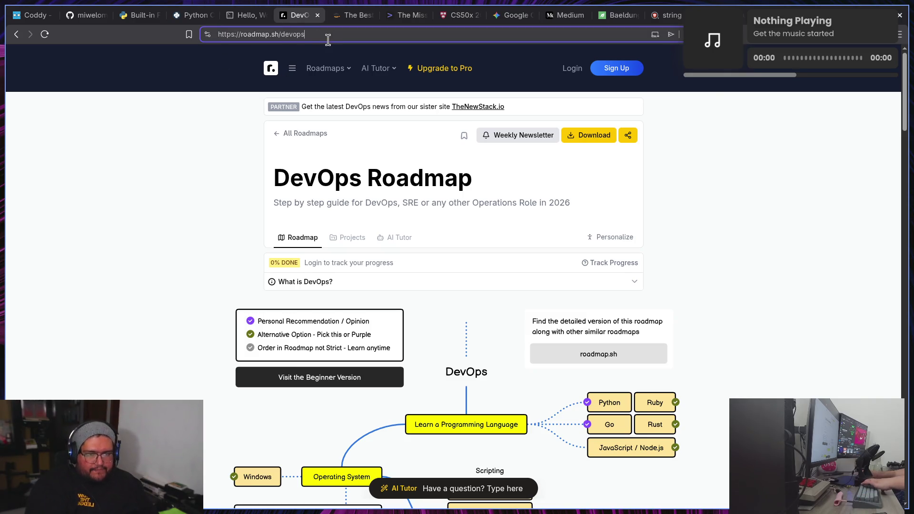
key(BackSpace)
key(BackSpace)
key(BackSpace)
- Load the roadmap.sh home page and scroll through its roadmap list
key(Return)
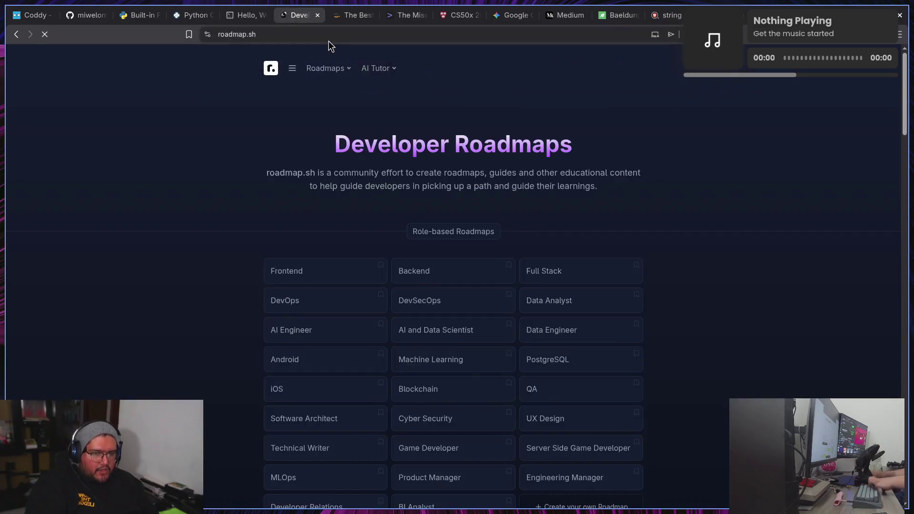
scroll(198, 218, down, 3)
scroll(197, 216, up, 5)
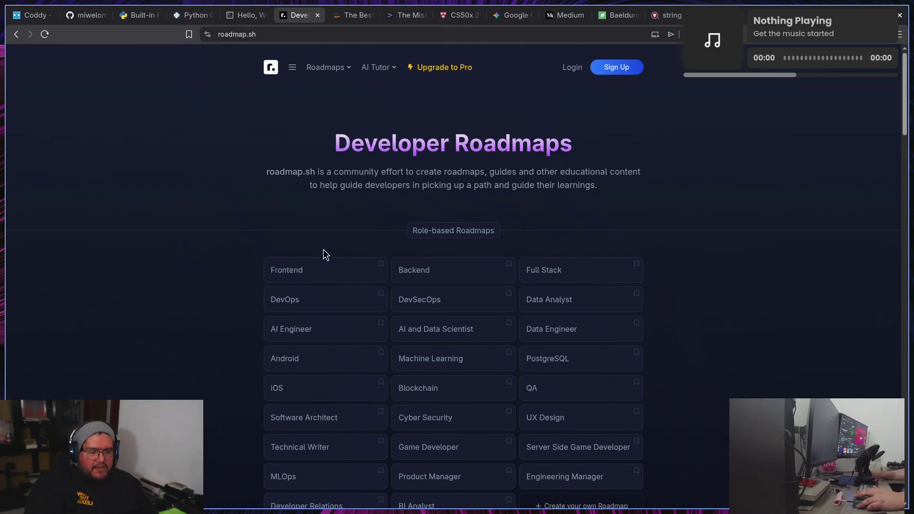
scroll(288, 252, down, 2)
scroll(181, 258, down, 6)
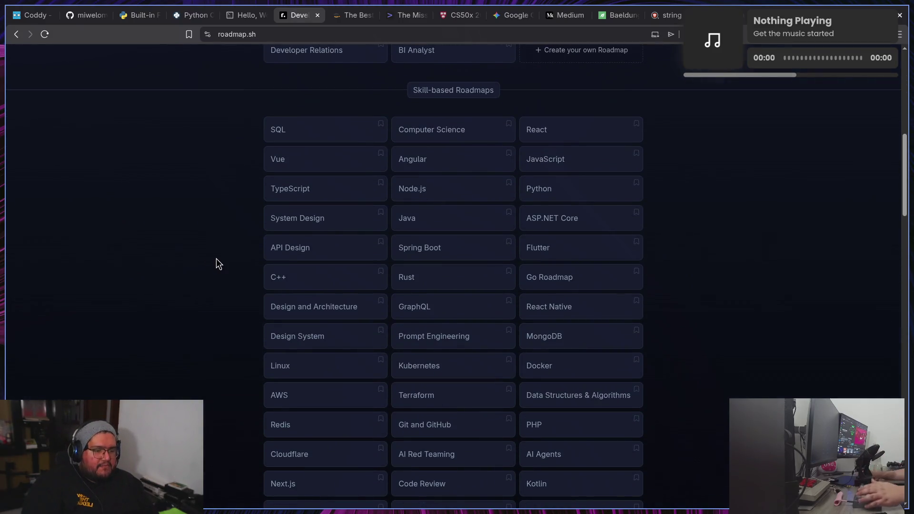
scroll(208, 261, down, 2)
scroll(211, 258, down, 2)
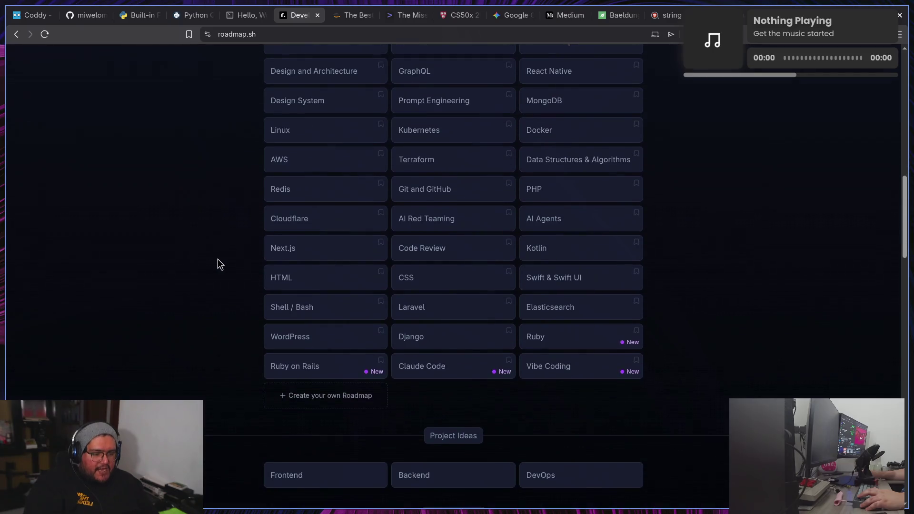
scroll(218, 259, up, 4)
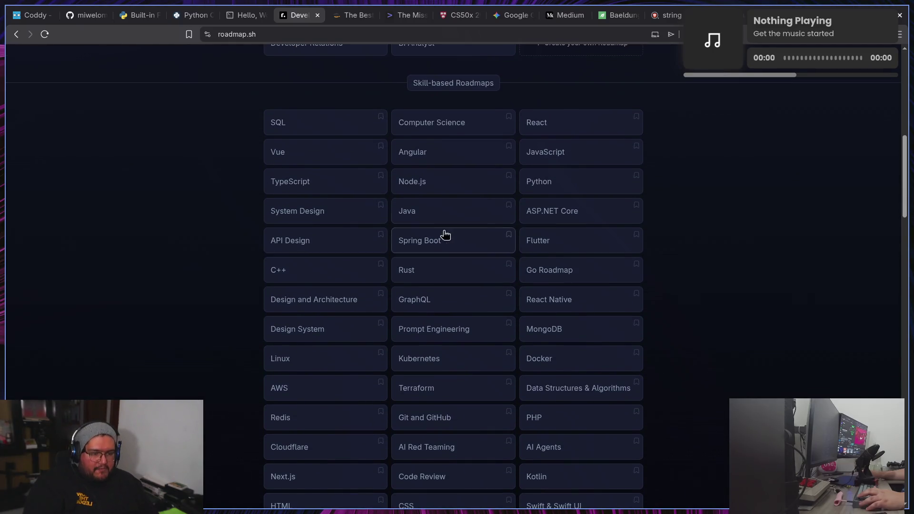
- Open the Python Developer roadmap, skim it, then go back to the home page
click(556, 184)
scroll(402, 189, down, 6)
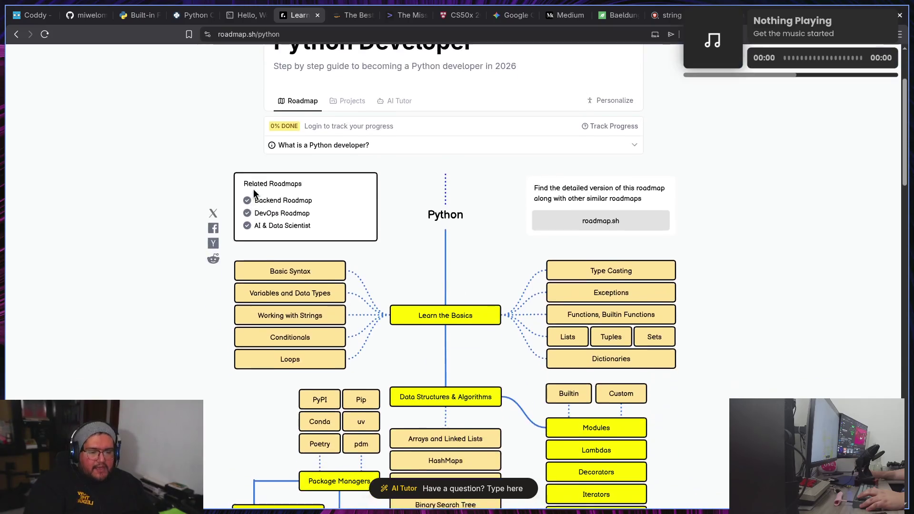
scroll(699, 343, down, 3)
scroll(698, 344, down, 5)
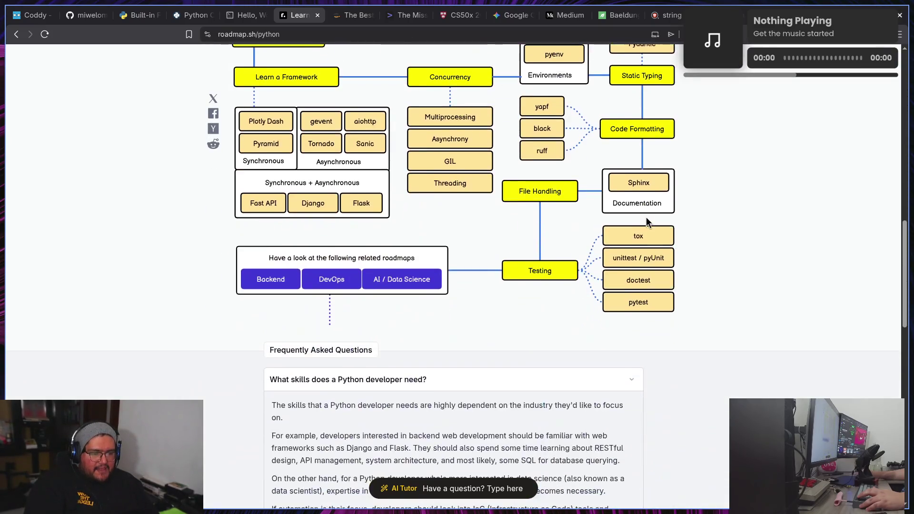
scroll(646, 217, up, 6)
click(17, 35)
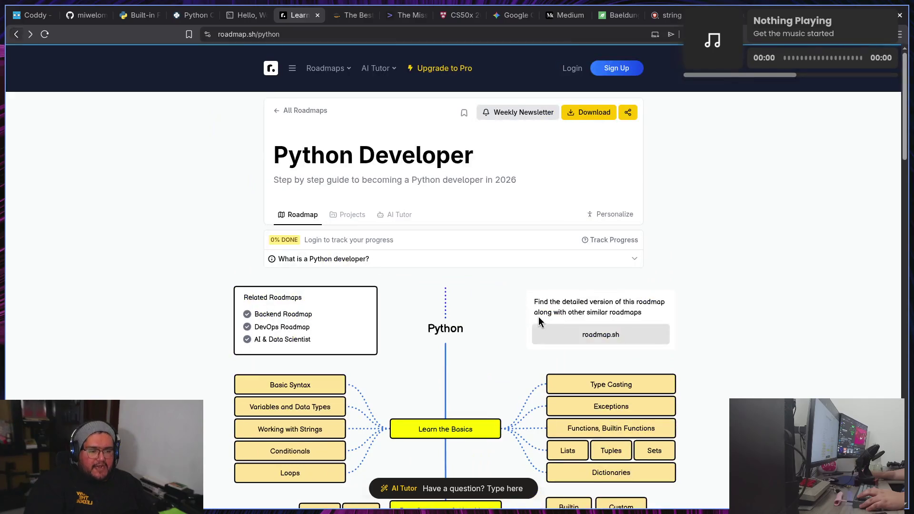
click(17, 35)
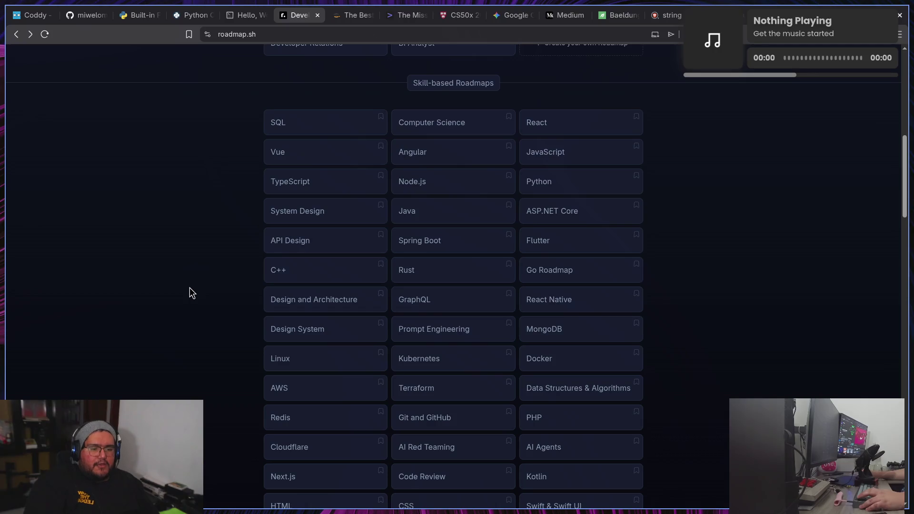
scroll(189, 288, up, 9)
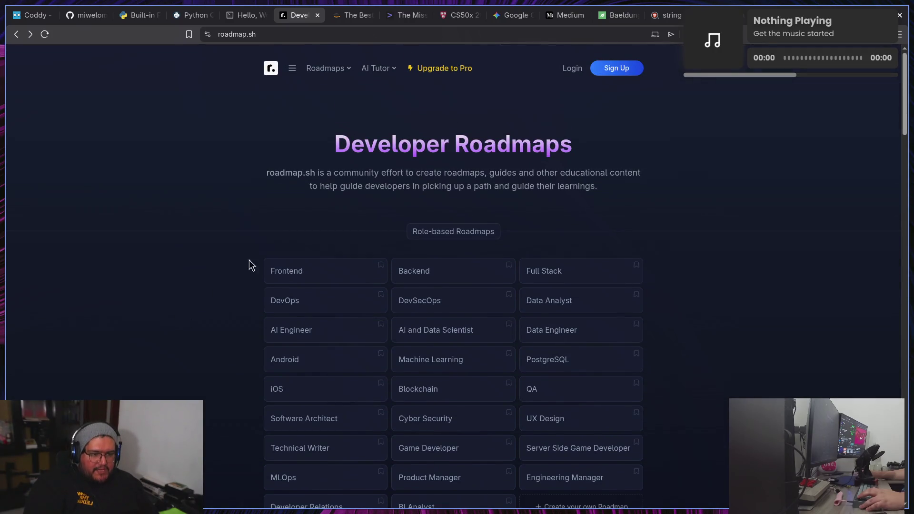
scroll(386, 152, down, 4)
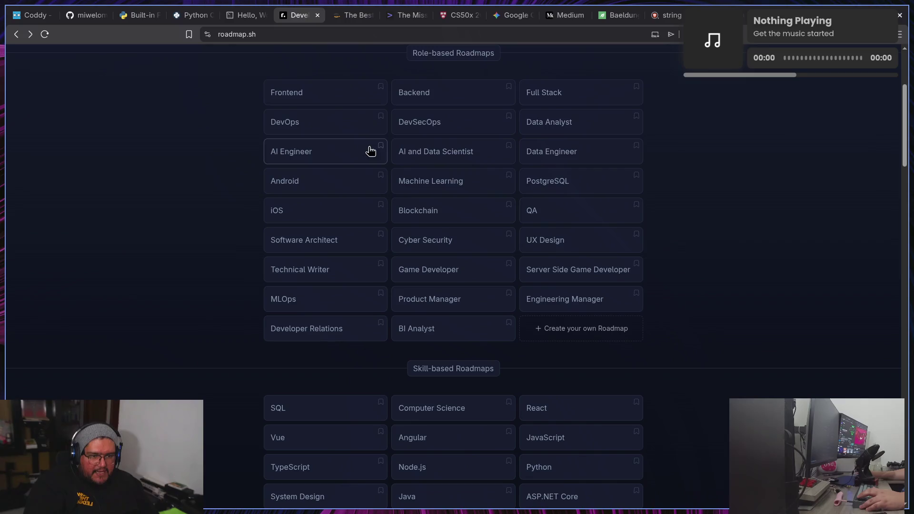
- Bring up the CS50 course page and scroll through its sidebar
click(456, 23)
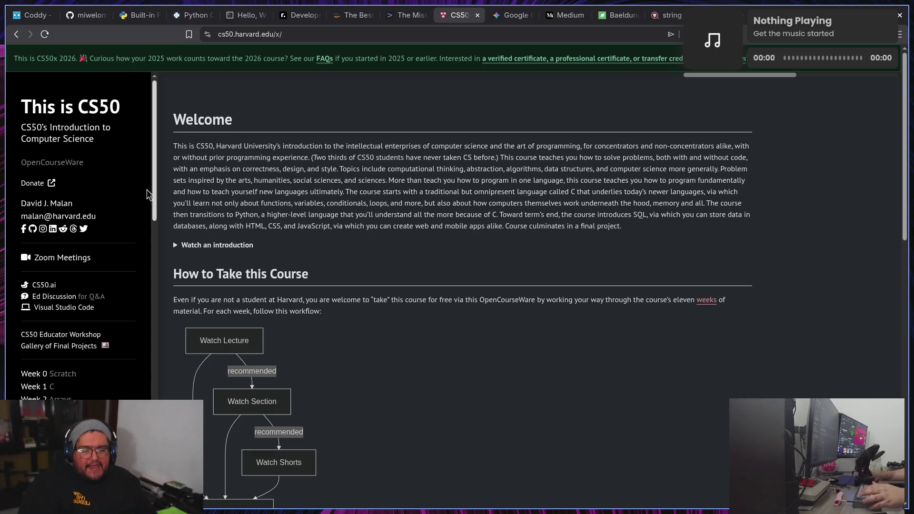
scroll(57, 338, down, 2)
scroll(57, 337, down, 3)
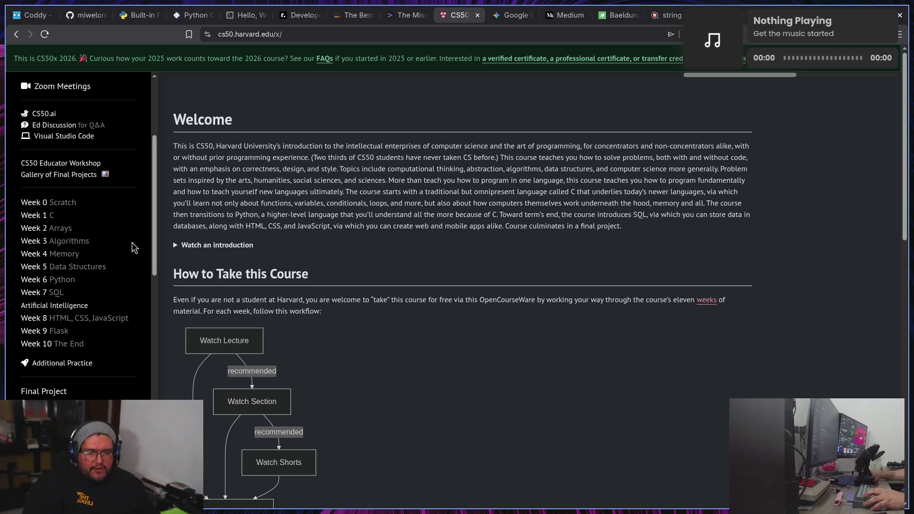
scroll(135, 248, down, 1)
scroll(135, 248, up, 4)
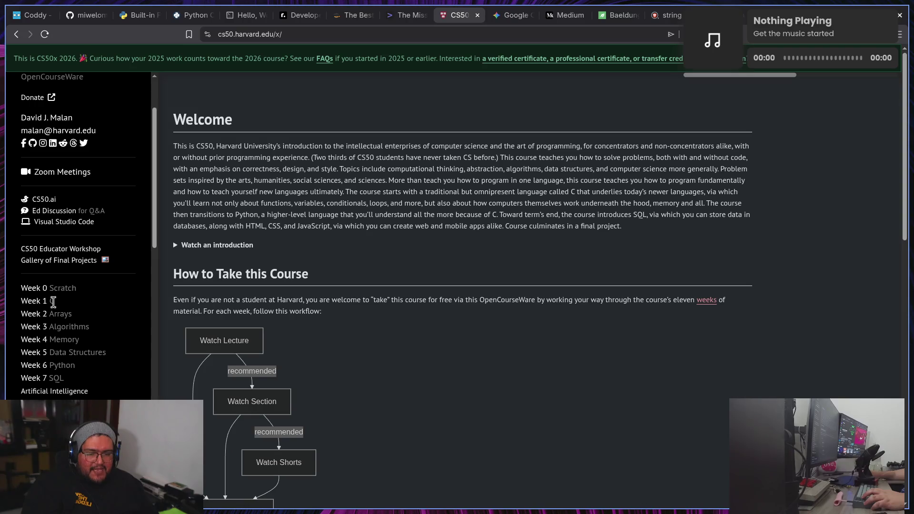
- Open the Week 0 Scratch lecture and jump back to its video player
click(38, 290)
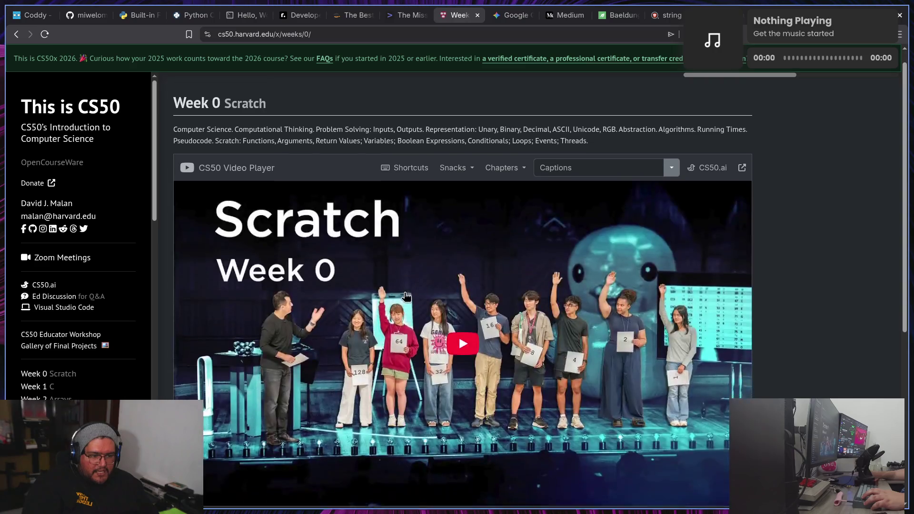
scroll(420, 262, down, 3)
scroll(281, 170, up, 3)
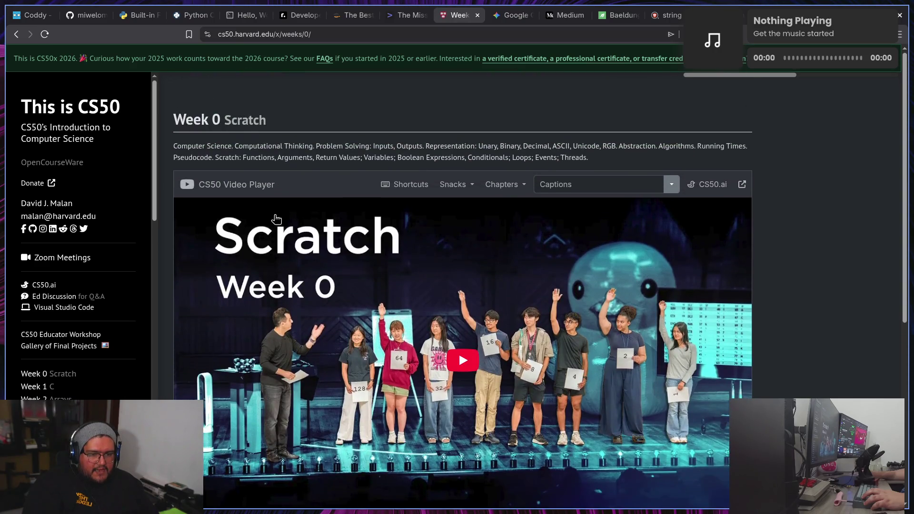
scroll(542, 304, down, 8)
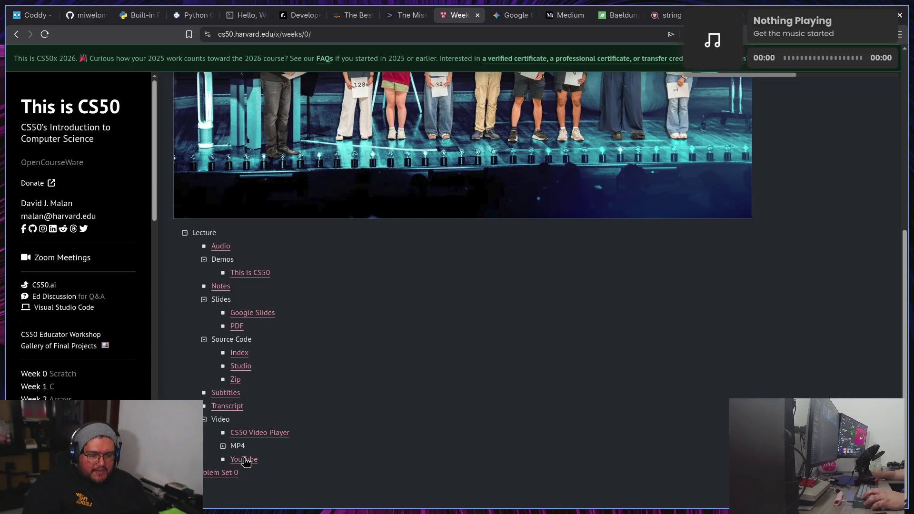
click(278, 433)
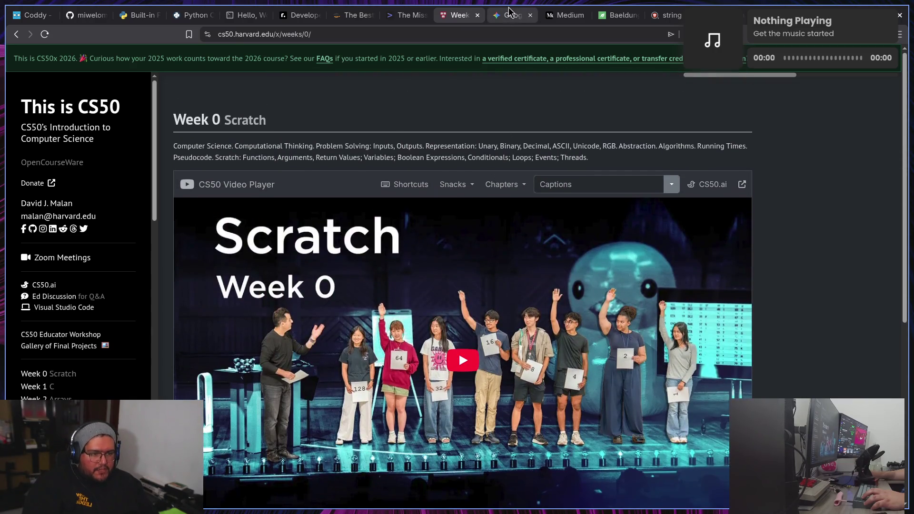
- Show the Missing Semester IAP 2026 page and scroll to its lecture schedule
click(616, 17)
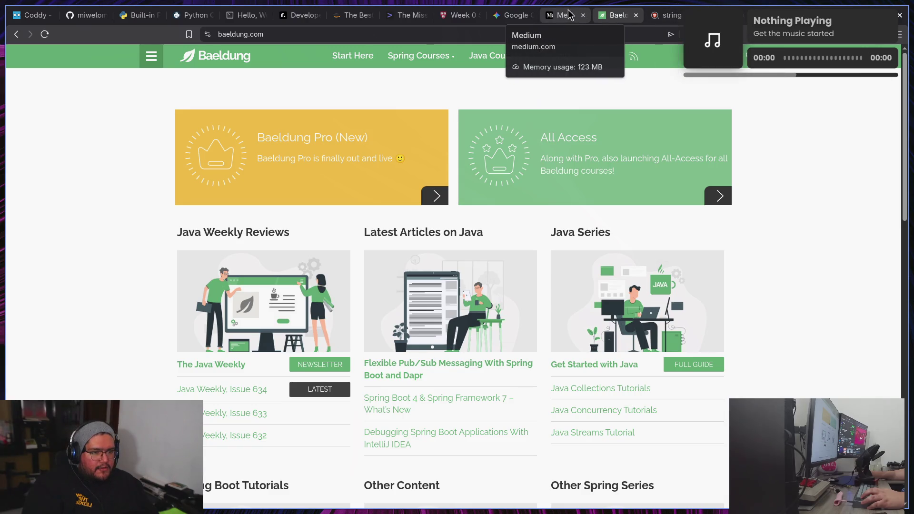
click(414, 17)
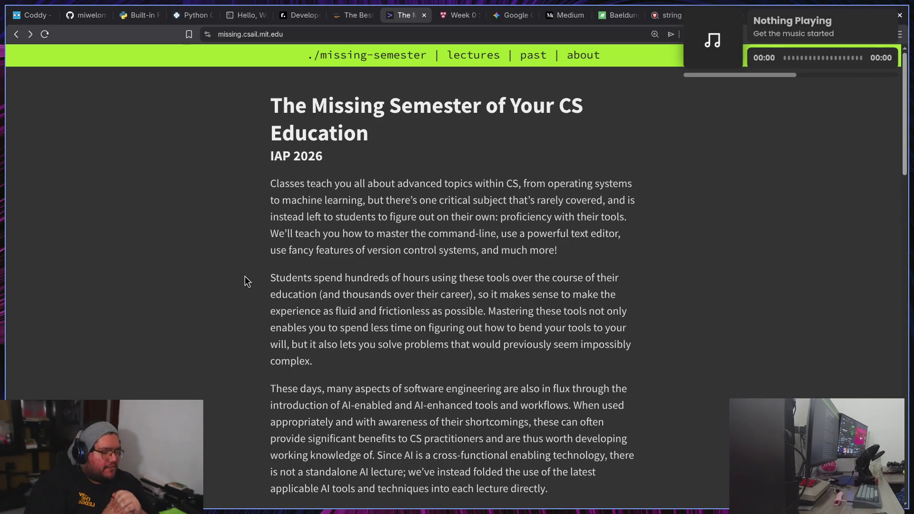
scroll(245, 281, down, 1)
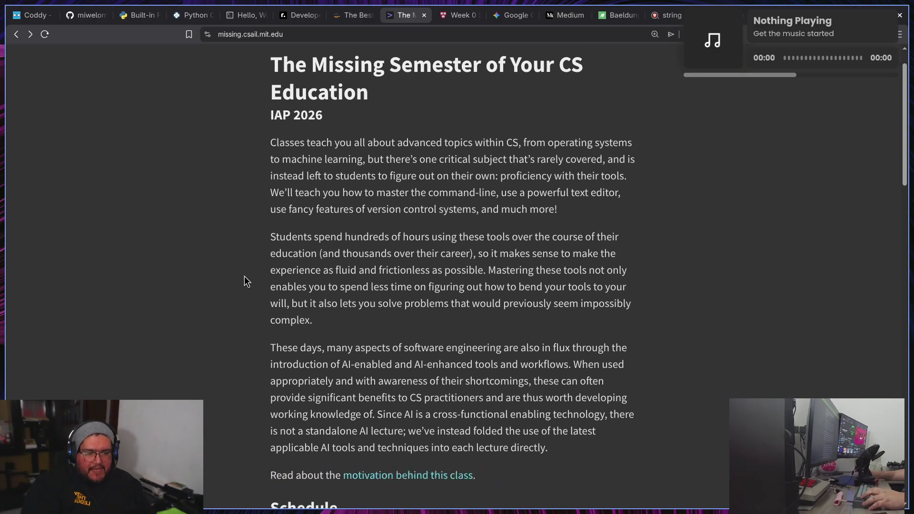
scroll(244, 281, up, 1)
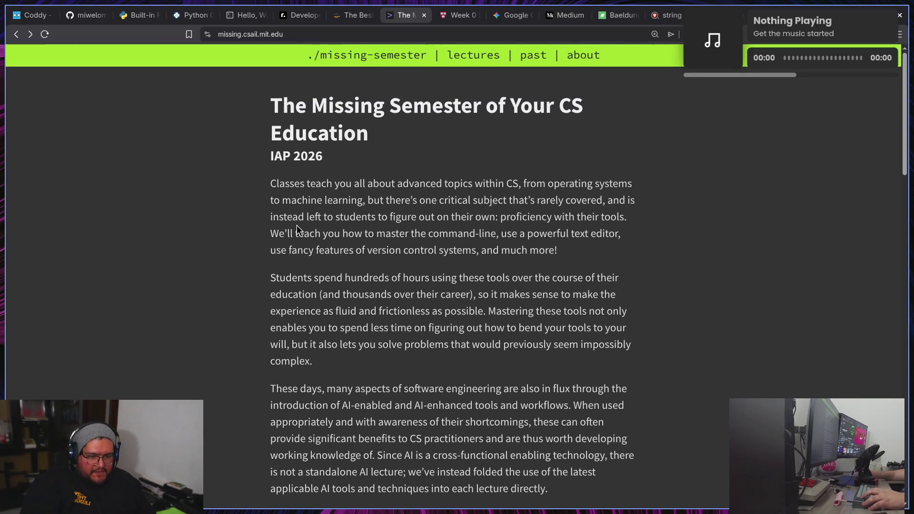
scroll(296, 225, down, 15)
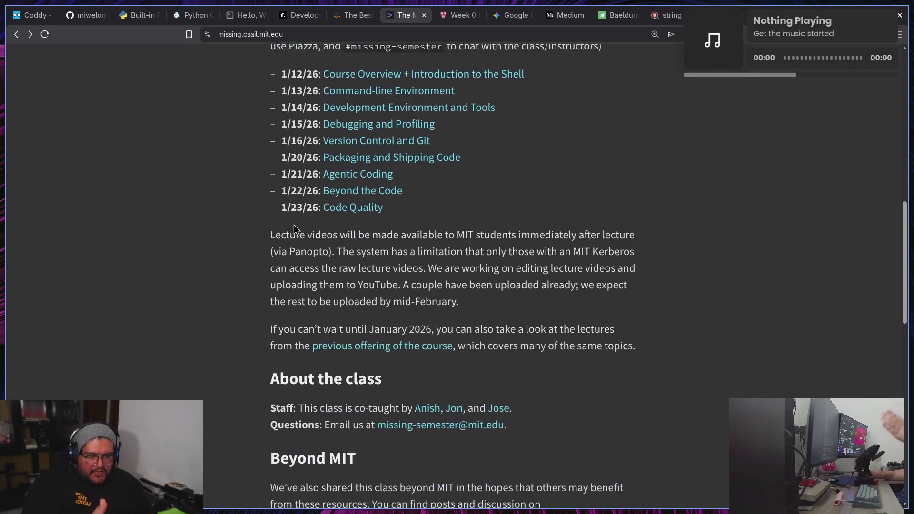
scroll(293, 224, up, 4)
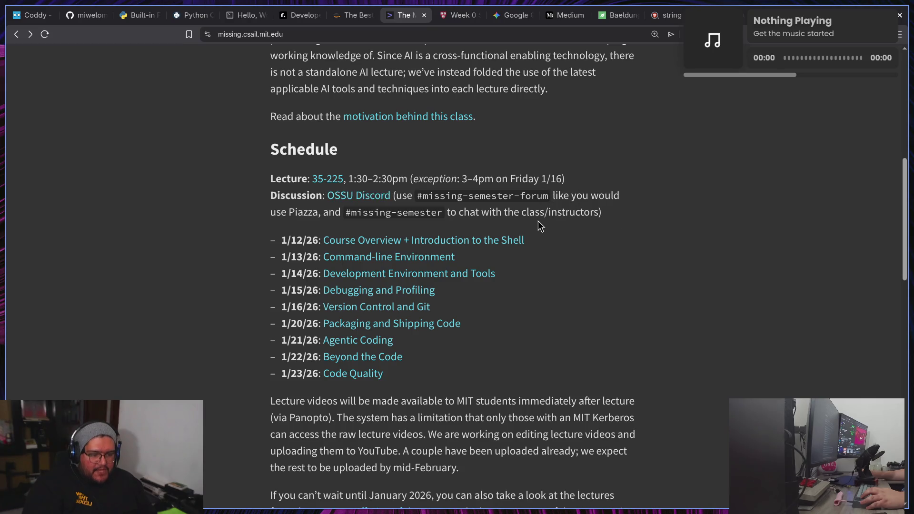
scroll(544, 224, down, 1)
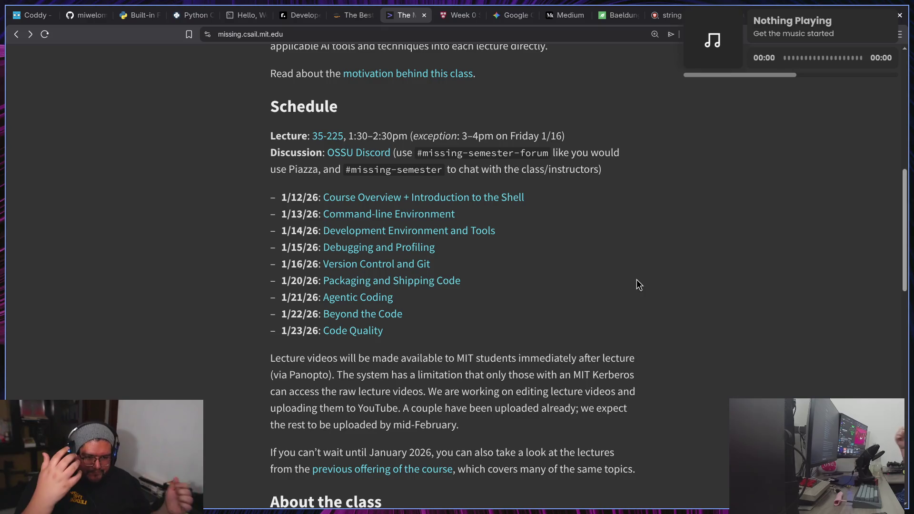
scroll(244, 224, down, 1)
scroll(210, 181, down, 5)
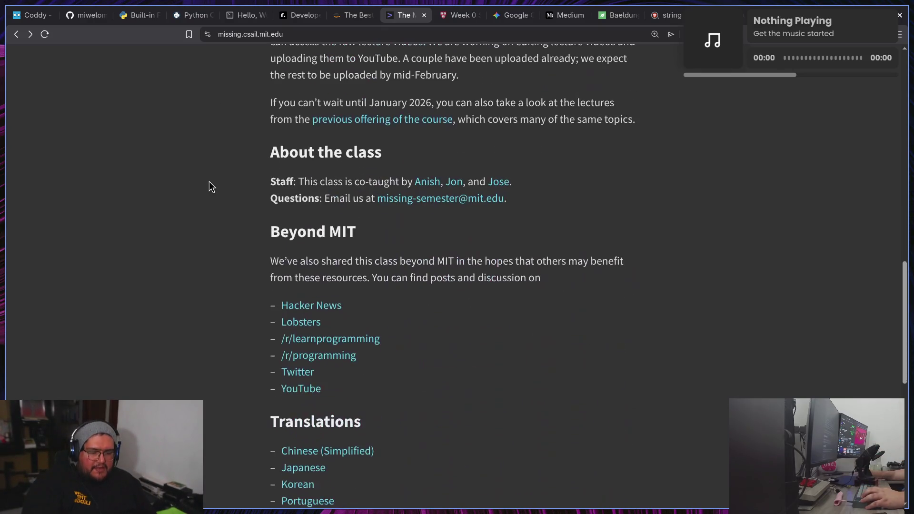
scroll(217, 182, up, 10)
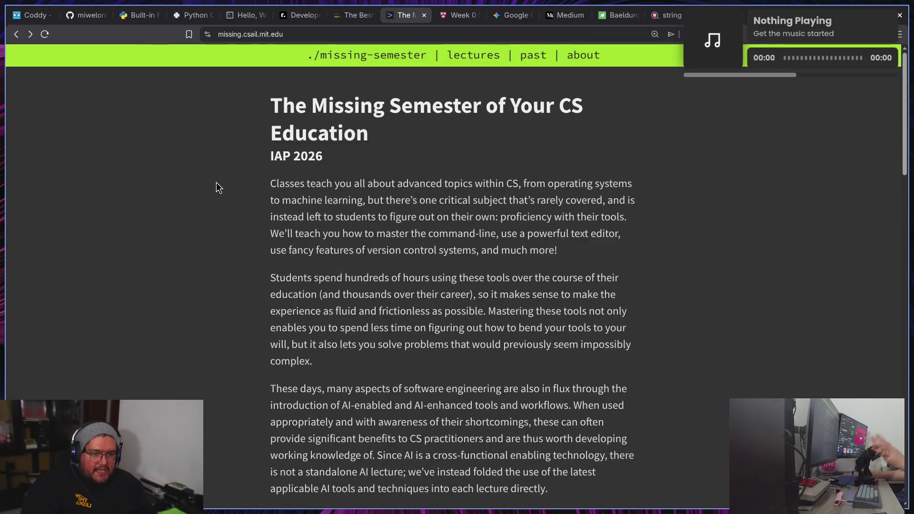
scroll(217, 183, down, 5)
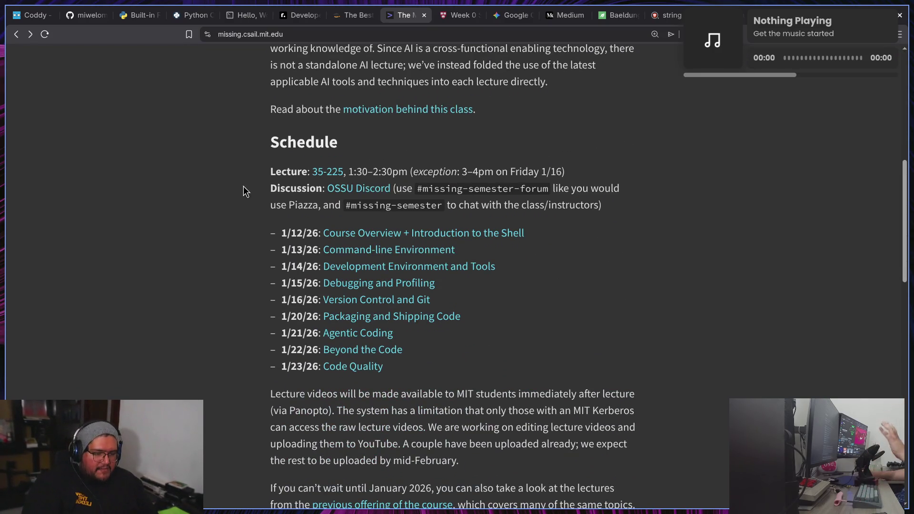
- Open the Version Control and Git lecture and skim its video, comic and data-model notes
click(360, 301)
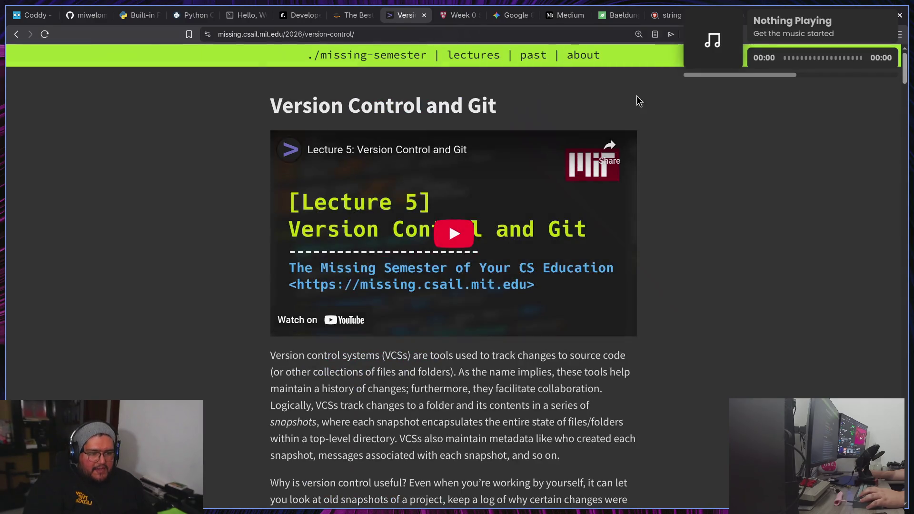
scroll(262, 167, down, 5)
scroll(299, 193, down, 20)
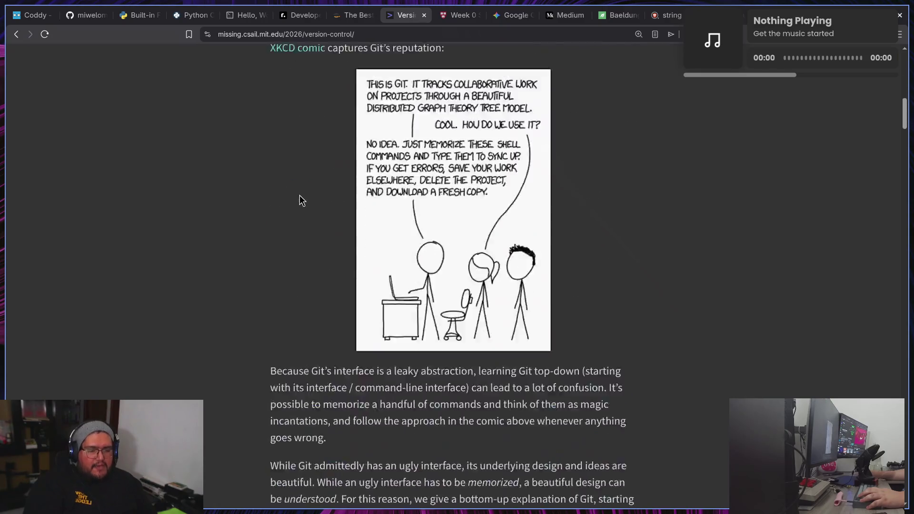
scroll(299, 192, down, 20)
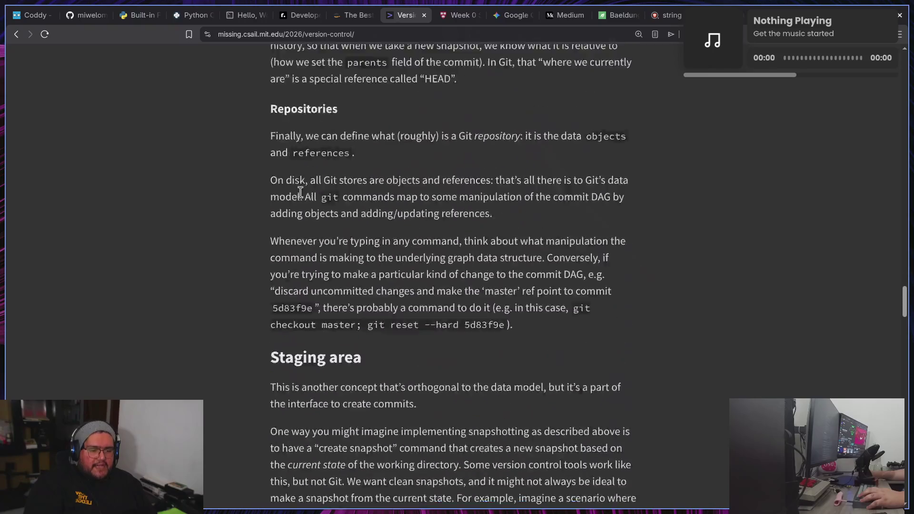
scroll(300, 188, up, 11)
scroll(347, 234, up, 20)
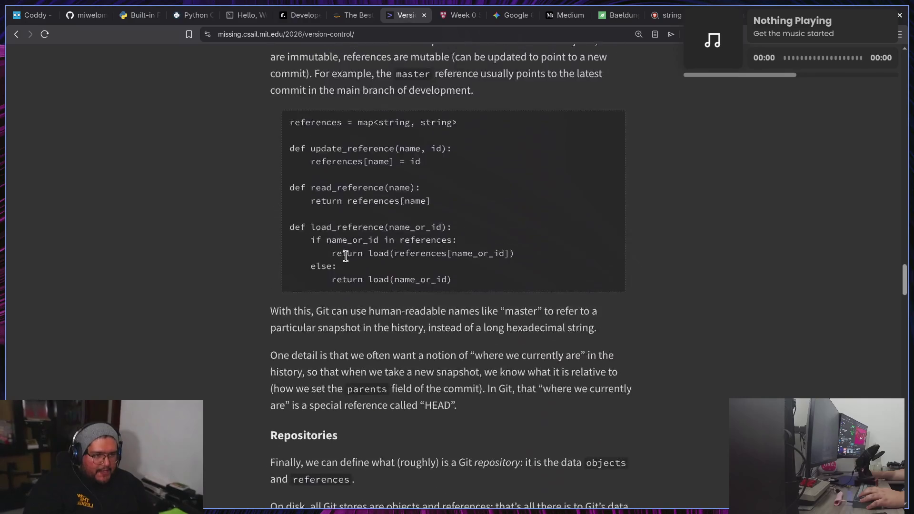
scroll(349, 293, up, 20)
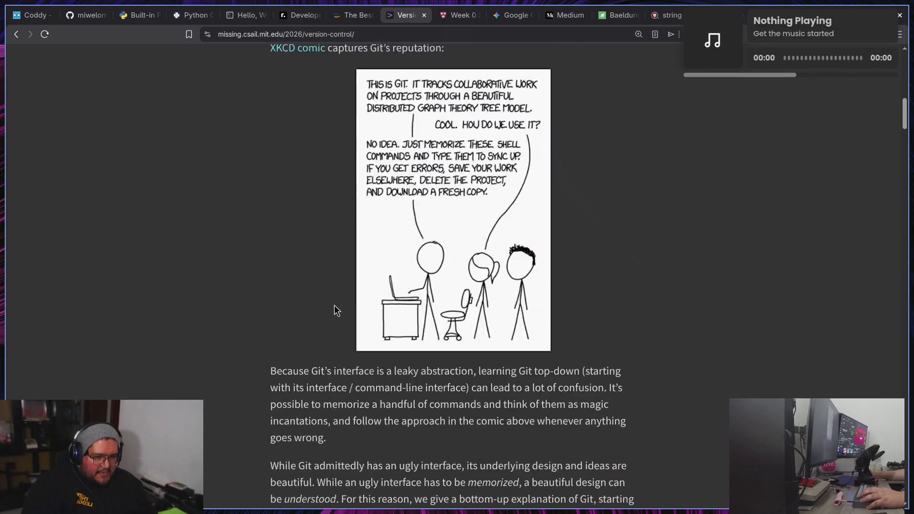